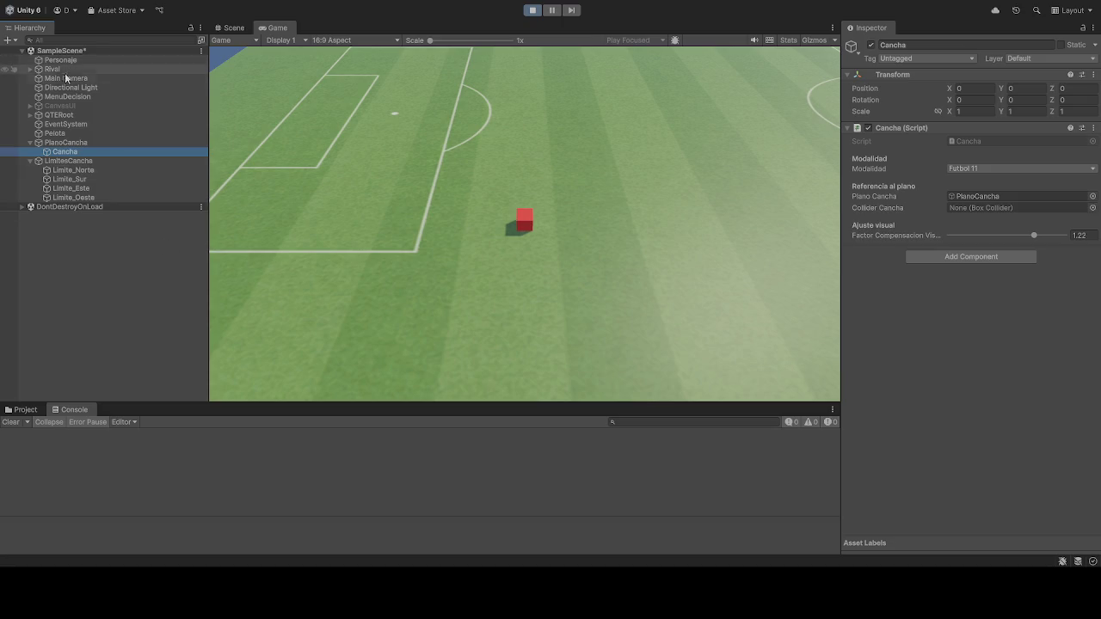
Step: Select the Pelota ball and exit Play mode so the scene returns to editing
{"action": "left_click", "coordinate": [55, 134]}
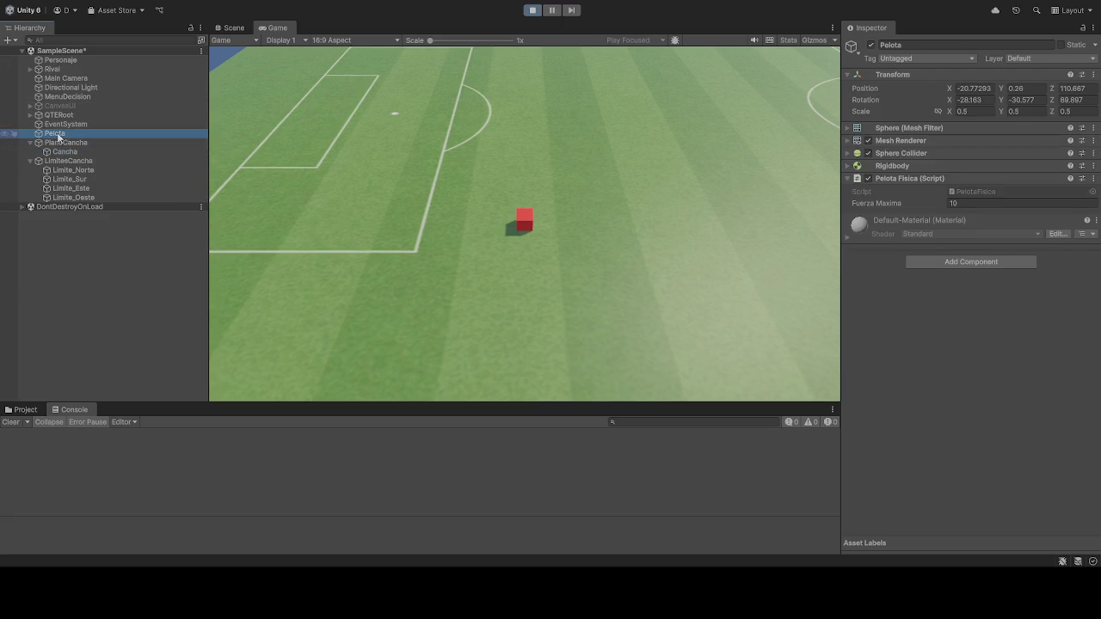
{"action": "left_click", "coordinate": [532, 9]}
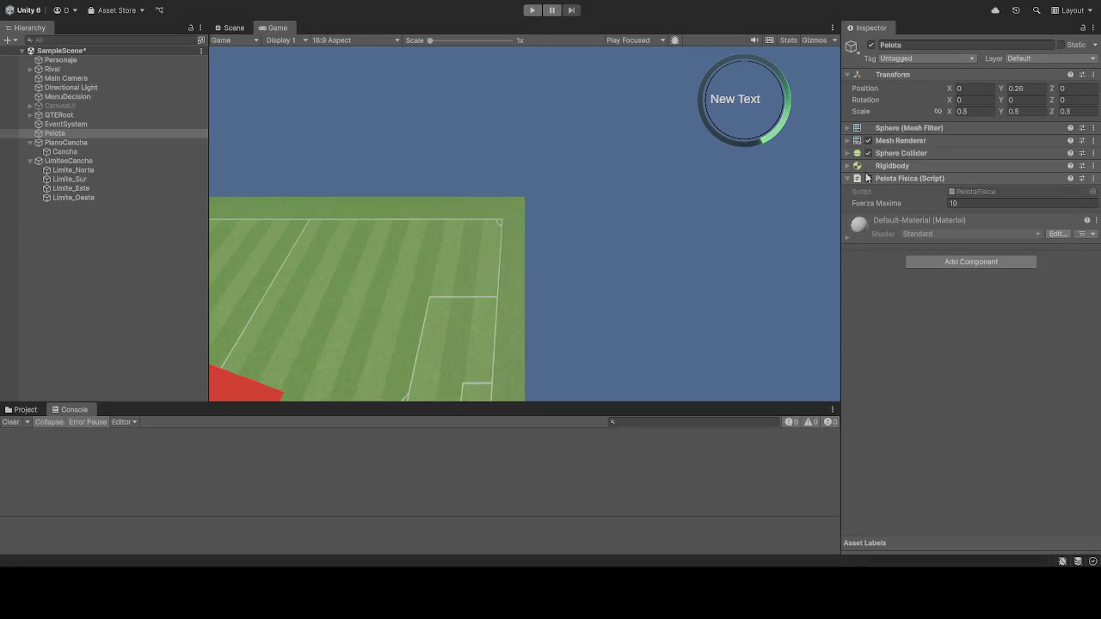
{"action": "left_click", "coordinate": [68, 134]}
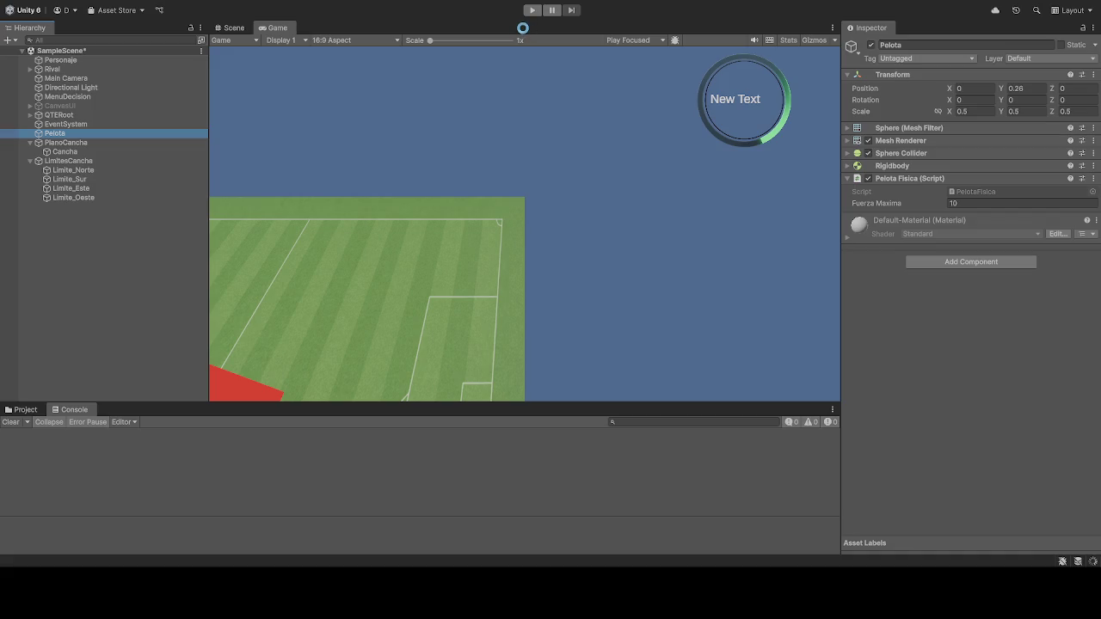
{"action": "left_click", "coordinate": [531, 10]}
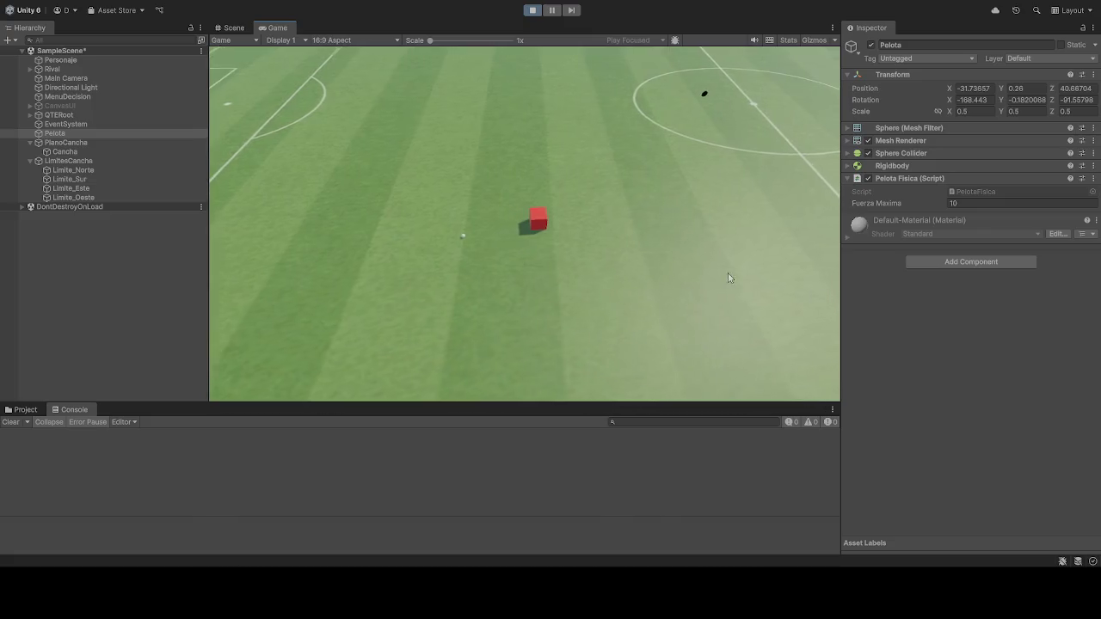
Step: End the play-test so Pelota resets to position 0, 0.26, 0
{"action": "left_click", "coordinate": [533, 10]}
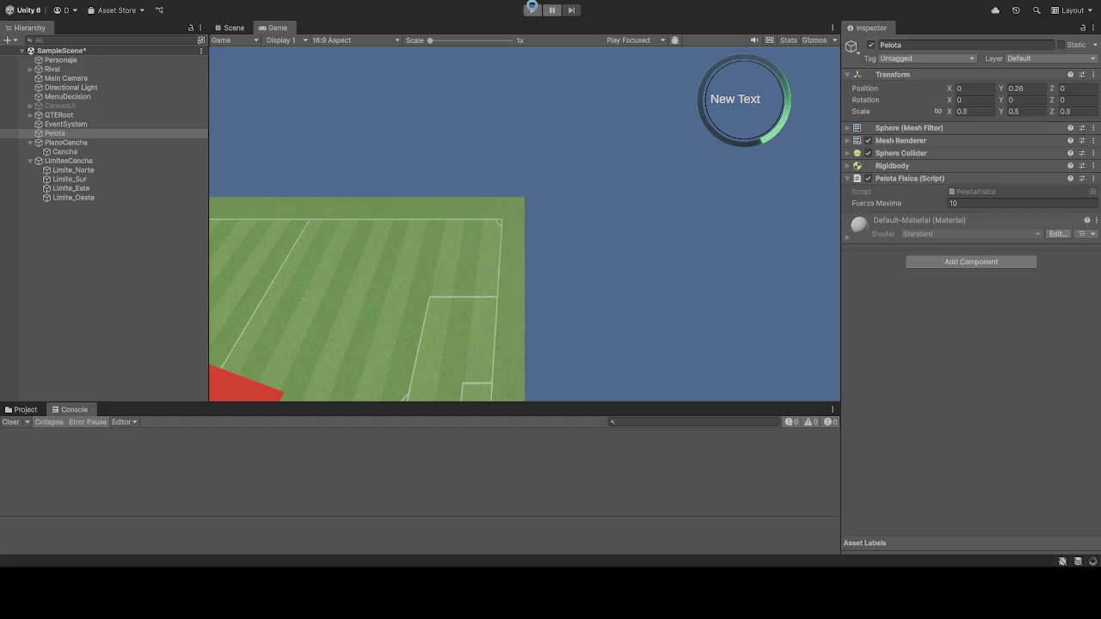
Step: Run the scene until the planoCancha MissingReferenceException is logged, then stop it
{"action": "left_click", "coordinate": [533, 10]}
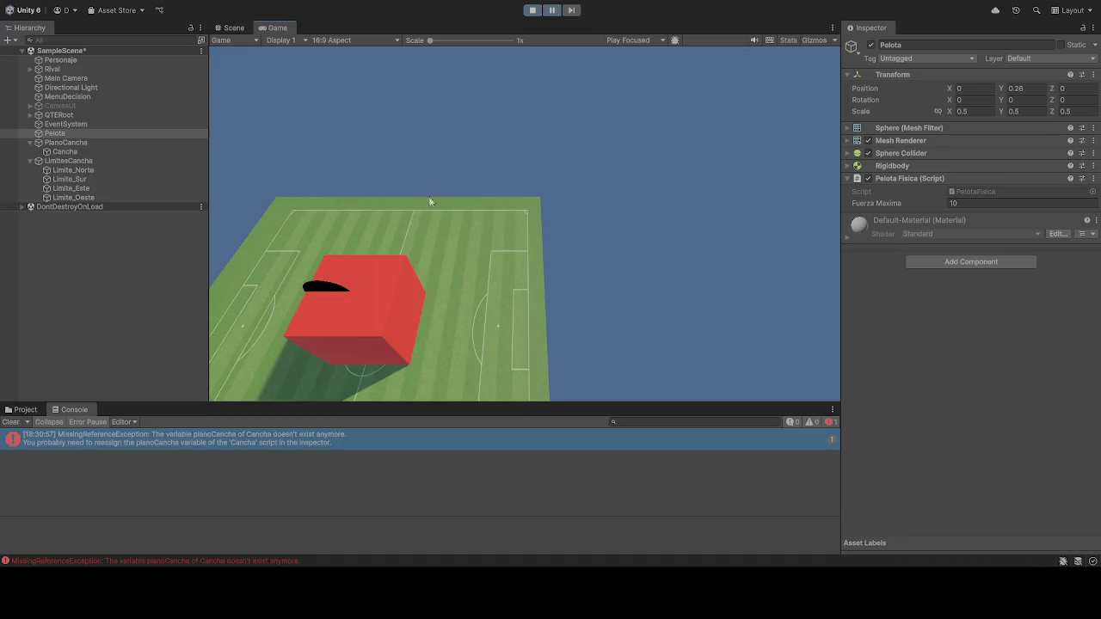
{"action": "left_click", "coordinate": [526, 11]}
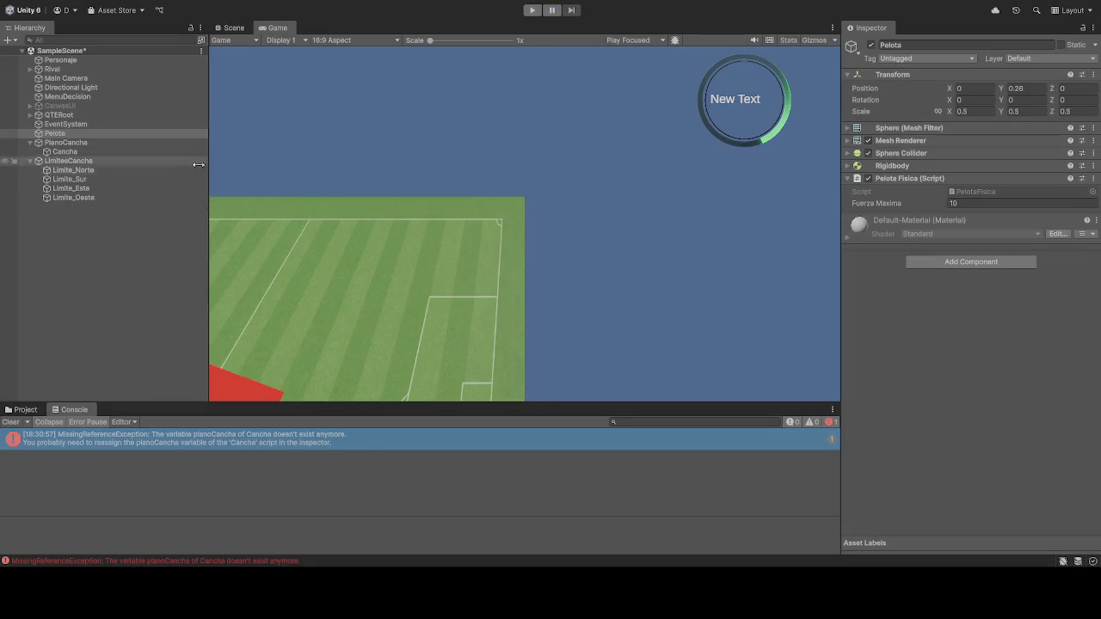
Step: Inspect Main Camera, PlanoCancha and the Cancha script's empty pitch plane reference
{"action": "left_click", "coordinate": [89, 79]}
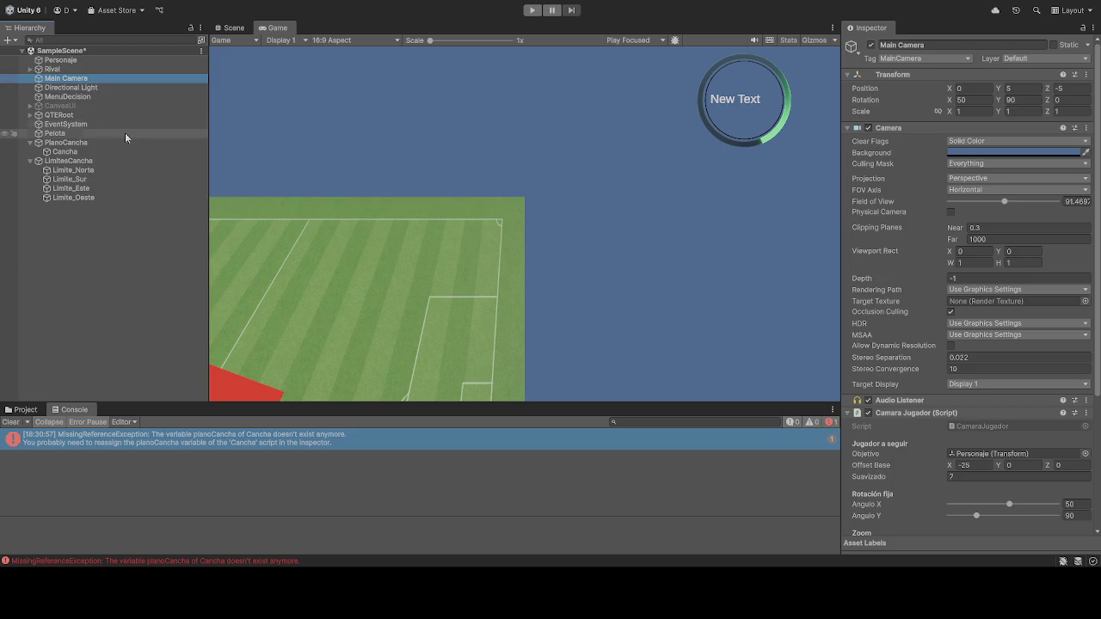
{"action": "scroll", "coordinate": [946, 404], "scroll_direction": "down", "scroll_amount": 3}
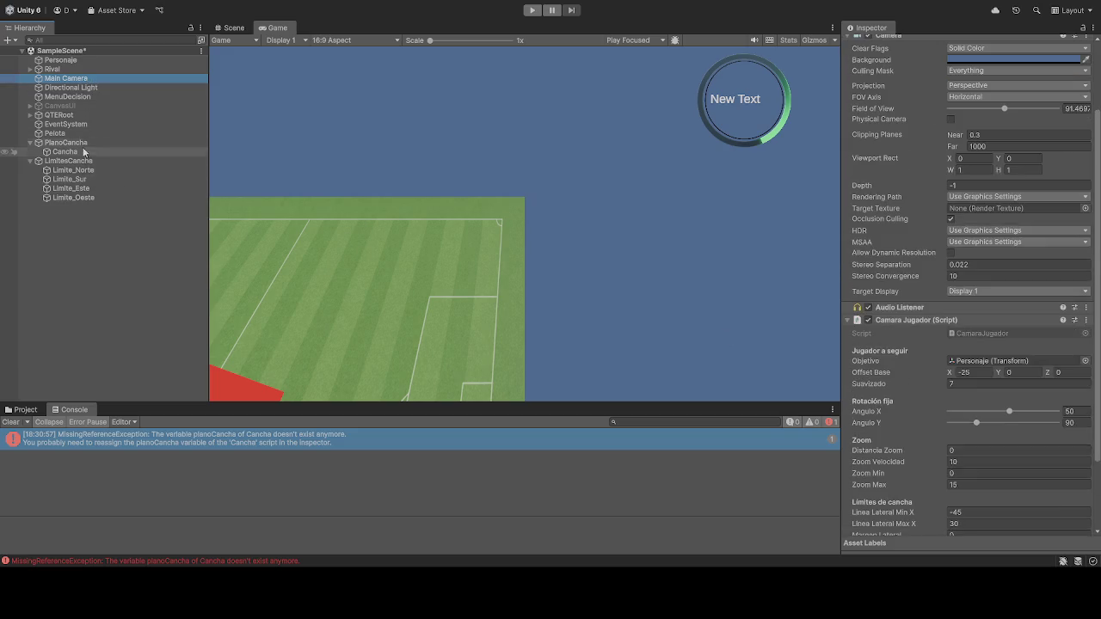
{"action": "left_click", "coordinate": [76, 143]}
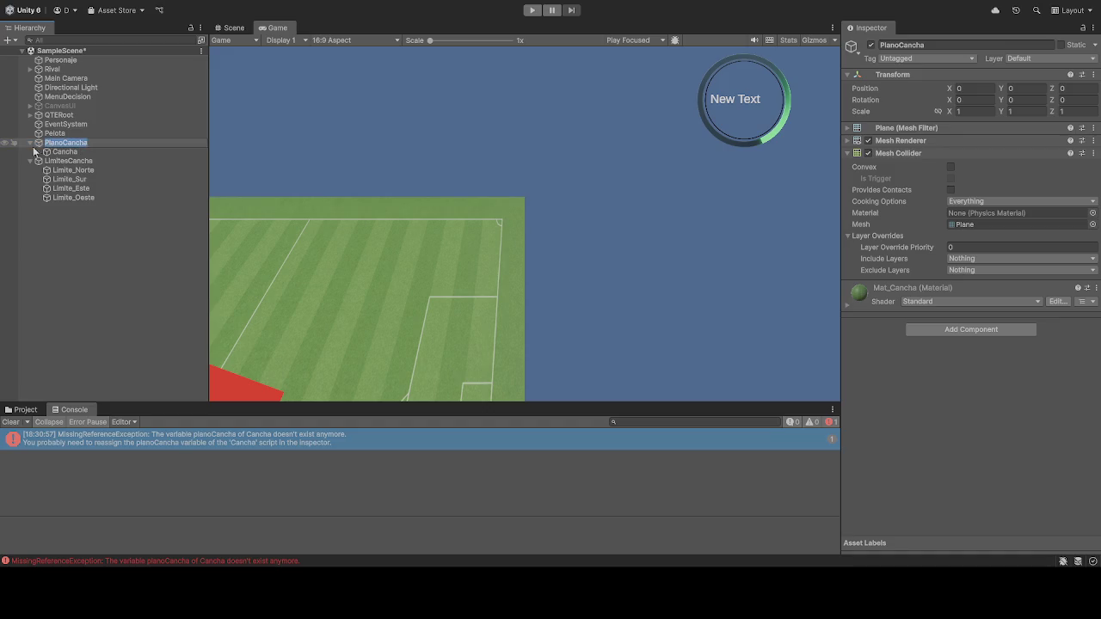
{"action": "left_click", "coordinate": [81, 151]}
{"action": "left_click", "coordinate": [85, 143]}
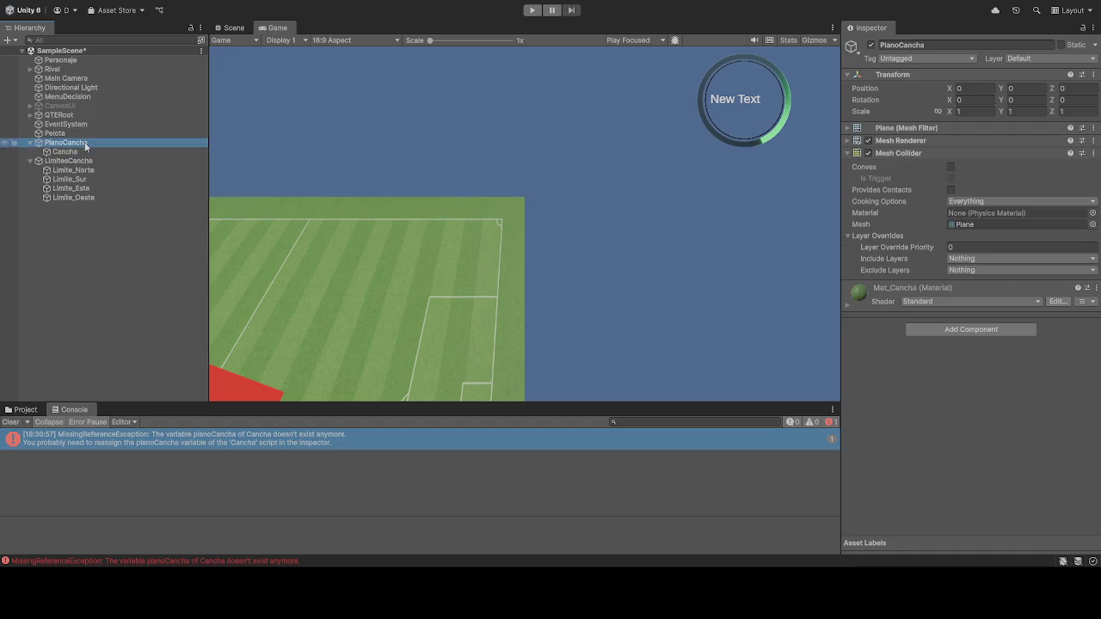
{"action": "left_click", "coordinate": [81, 152]}
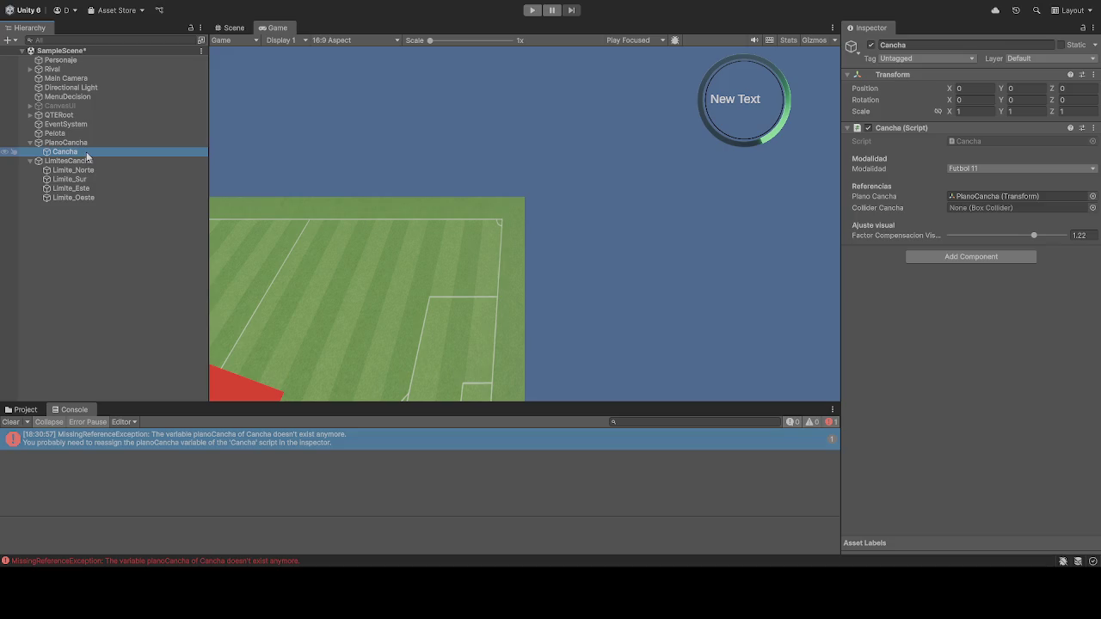
{"action": "left_click", "coordinate": [951, 198]}
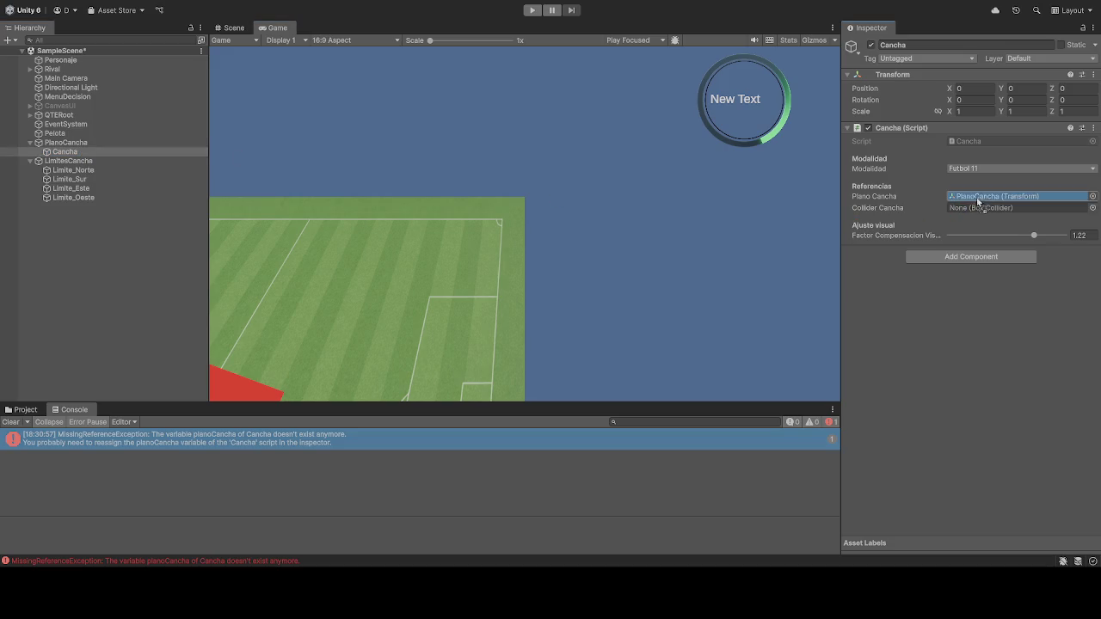
Step: Review PlanoCancha's mesh and rendering components and the missing reference error's stack trace
{"action": "left_click", "coordinate": [78, 143]}
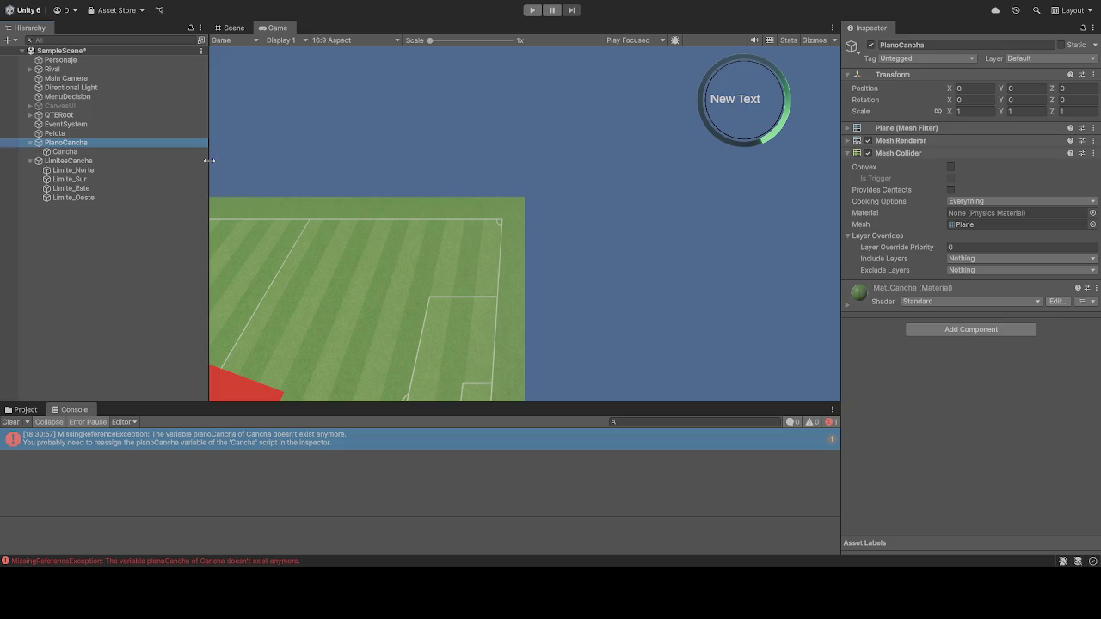
{"action": "left_click", "coordinate": [150, 152]}
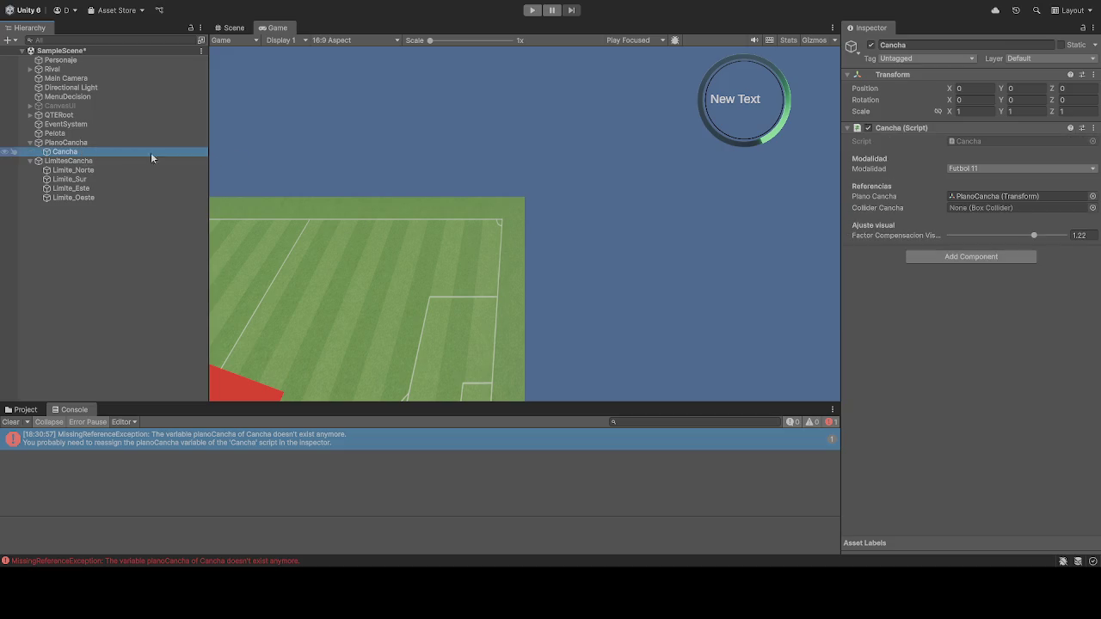
{"action": "left_click", "coordinate": [72, 144]}
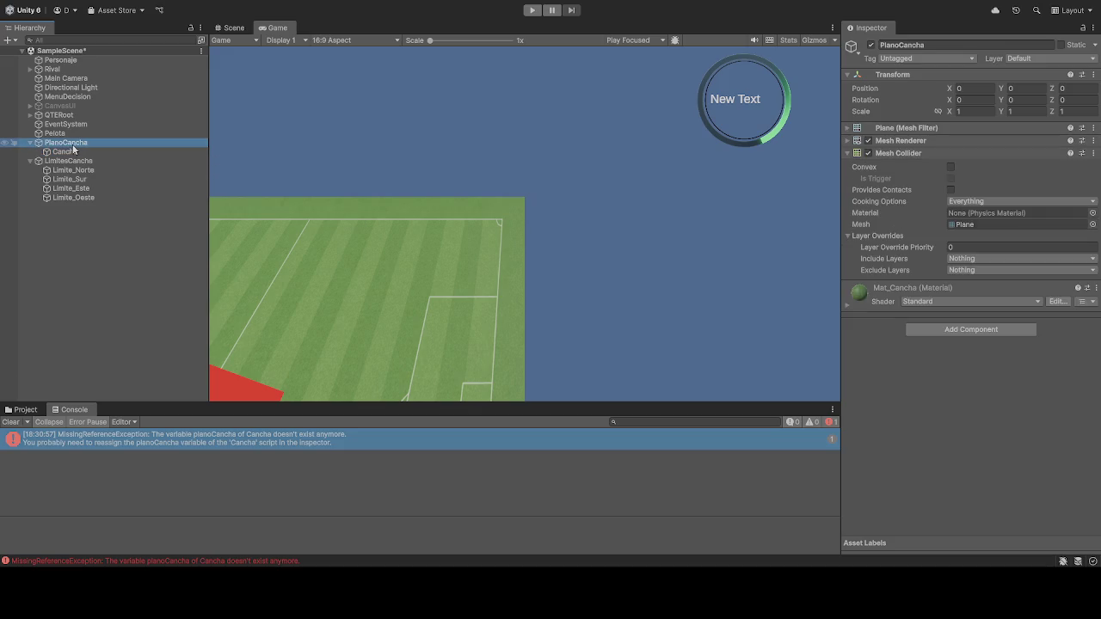
{"action": "left_click", "coordinate": [848, 129]}
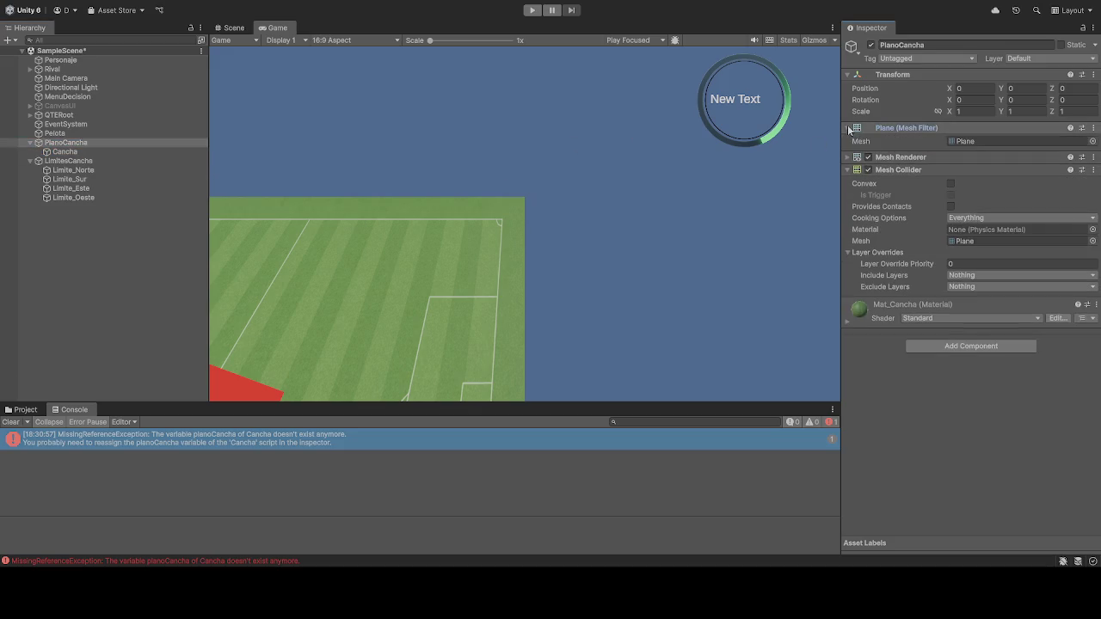
{"action": "left_click", "coordinate": [848, 157]}
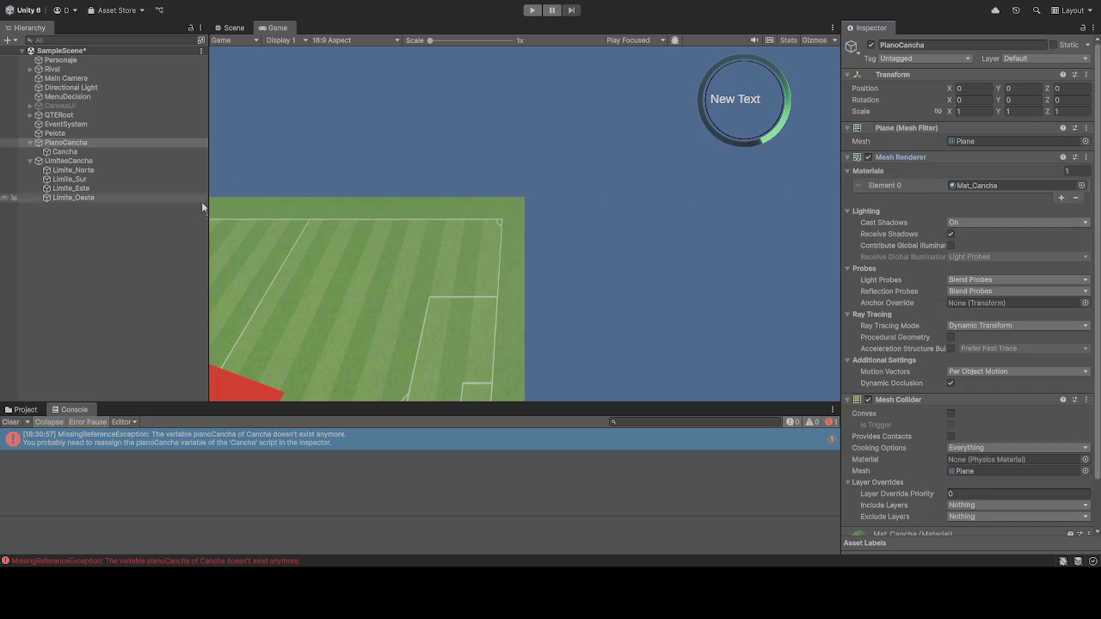
{"action": "left_click", "coordinate": [167, 442]}
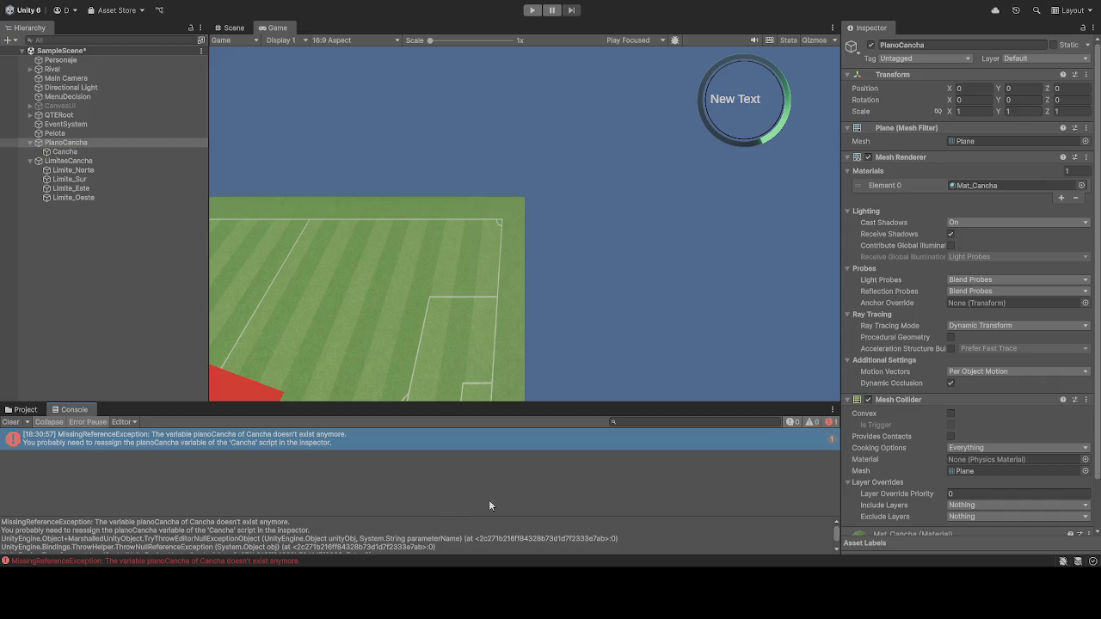
Step: Assign PlanoCancha to Cancha's Plano Cancha field and start Play mode to test it
{"action": "left_click", "coordinate": [85, 152]}
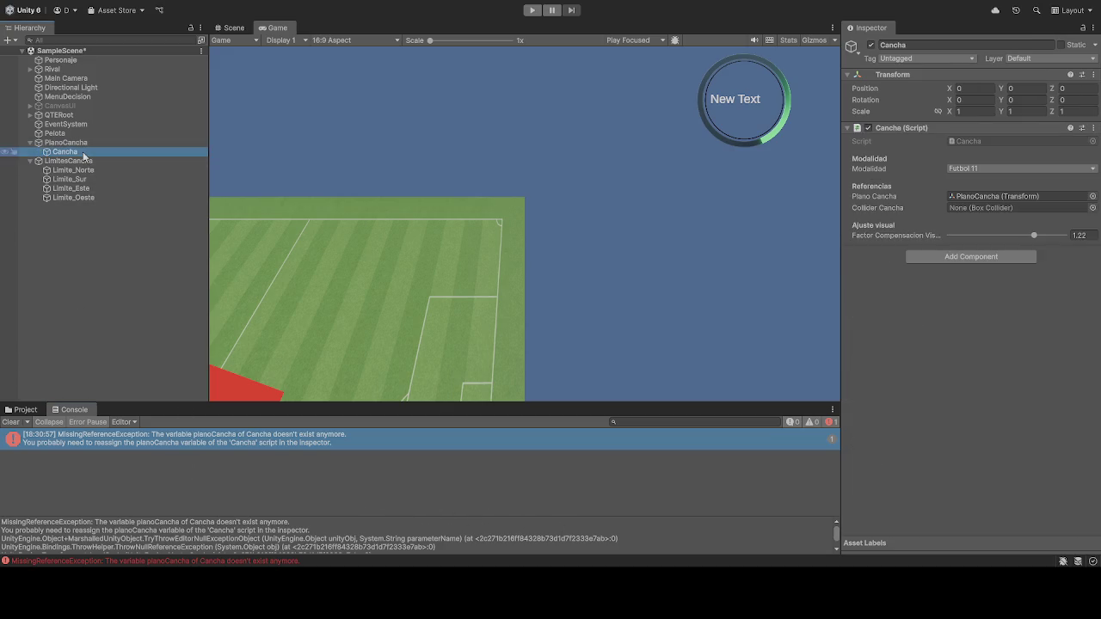
{"action": "left_click", "coordinate": [970, 198]}
{"action": "mouse_move", "coordinate": [148, 142]}
{"action": "left_mouse_down"}
{"action": "mouse_move", "coordinate": [1022, 204]}
{"action": "mouse_move", "coordinate": [988, 203]}
{"action": "left_mouse_up"}
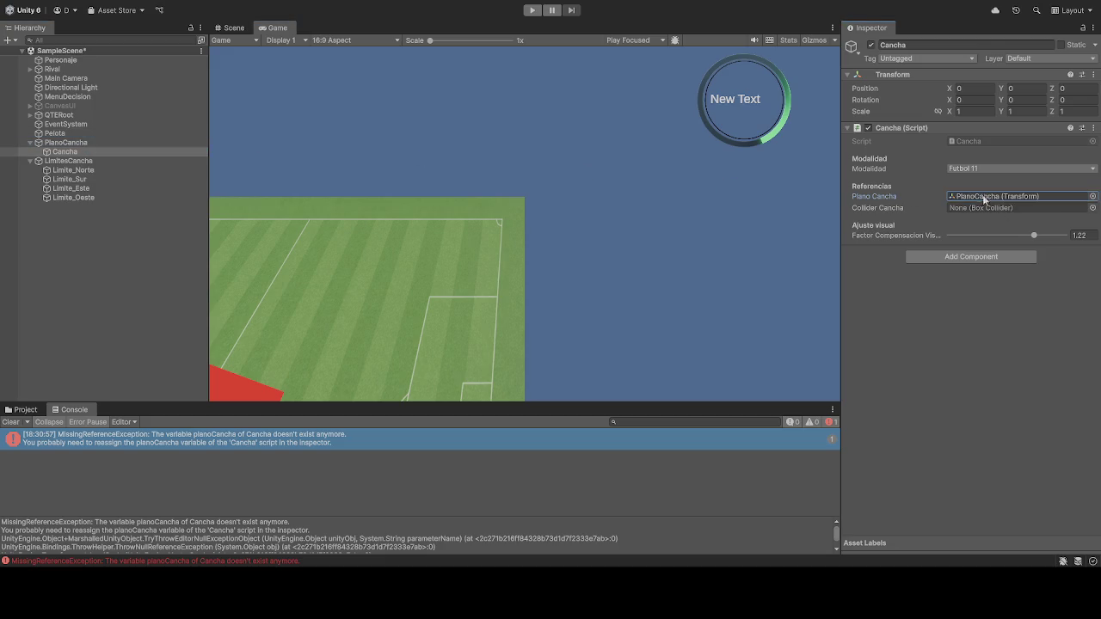
{"action": "left_click", "coordinate": [532, 9]}
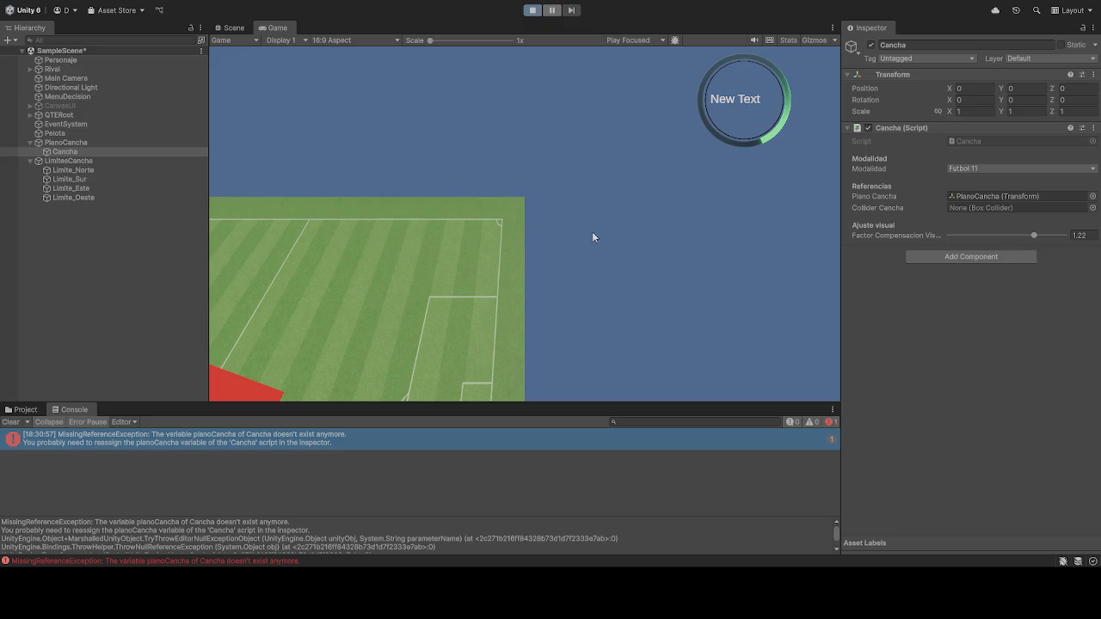
Step: Drive the Personaje cube left and right with the A and D keys, then stop the game
{"action": "key", "text": "a"}
{"action": "key", "text": "d"}
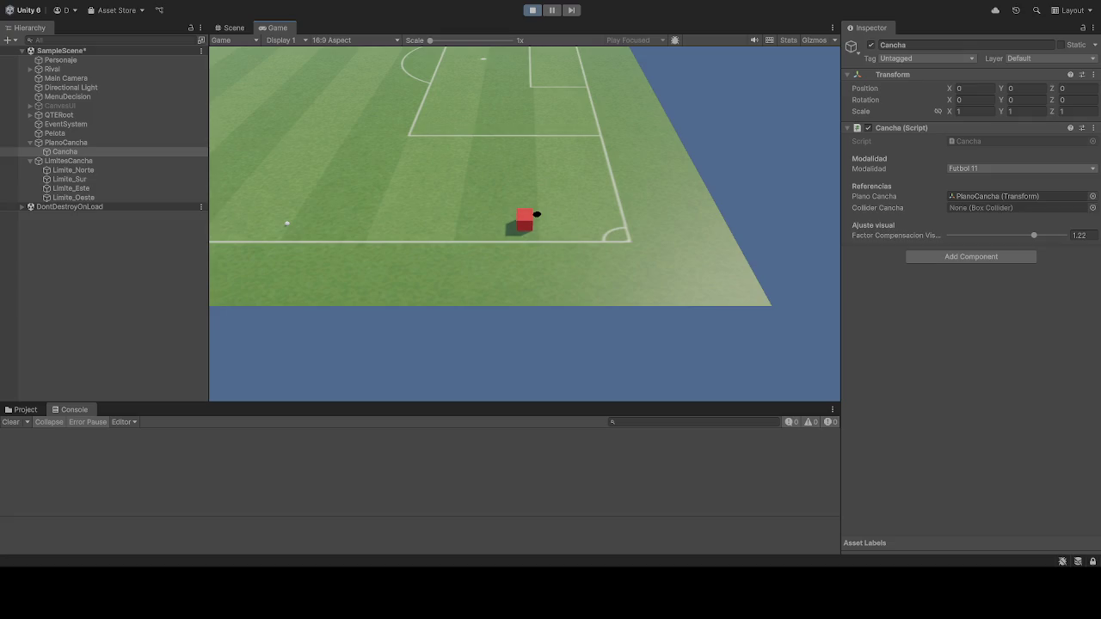
{"action": "left_click", "coordinate": [533, 9]}
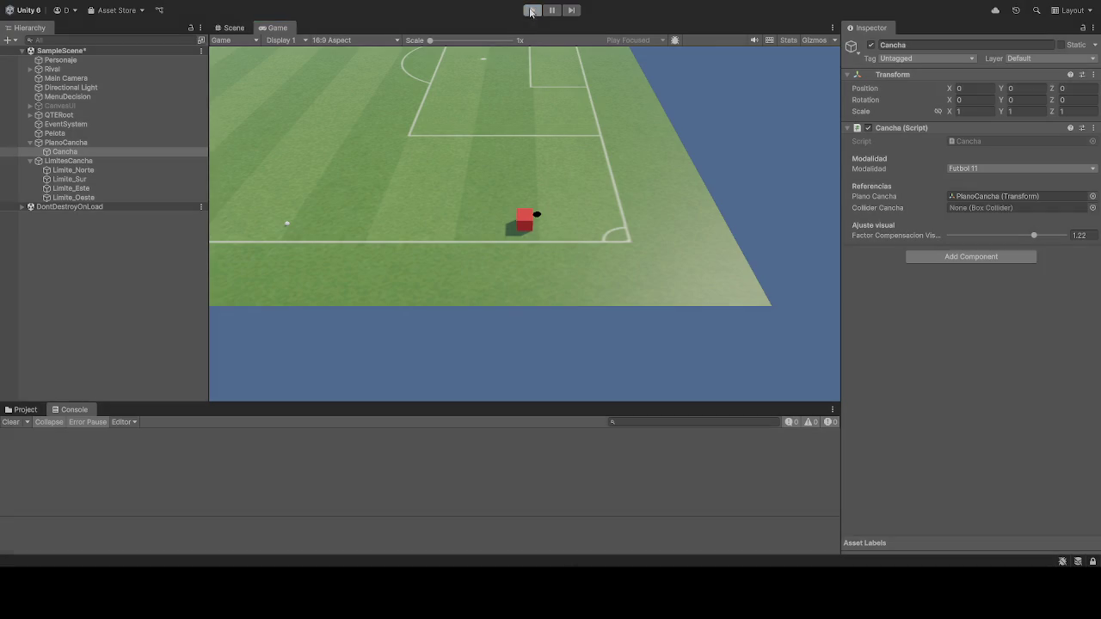
Step: Stop the game and immediately start the soccer scene in Play mode again
{"action": "left_click", "coordinate": [533, 9]}
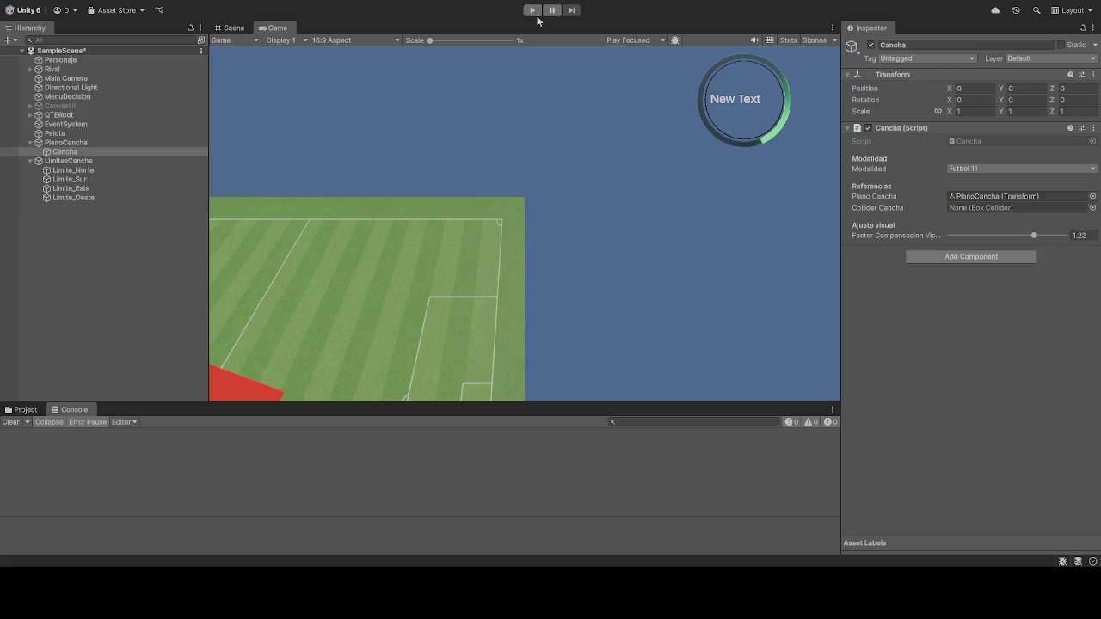
{"action": "left_click", "coordinate": [532, 10]}
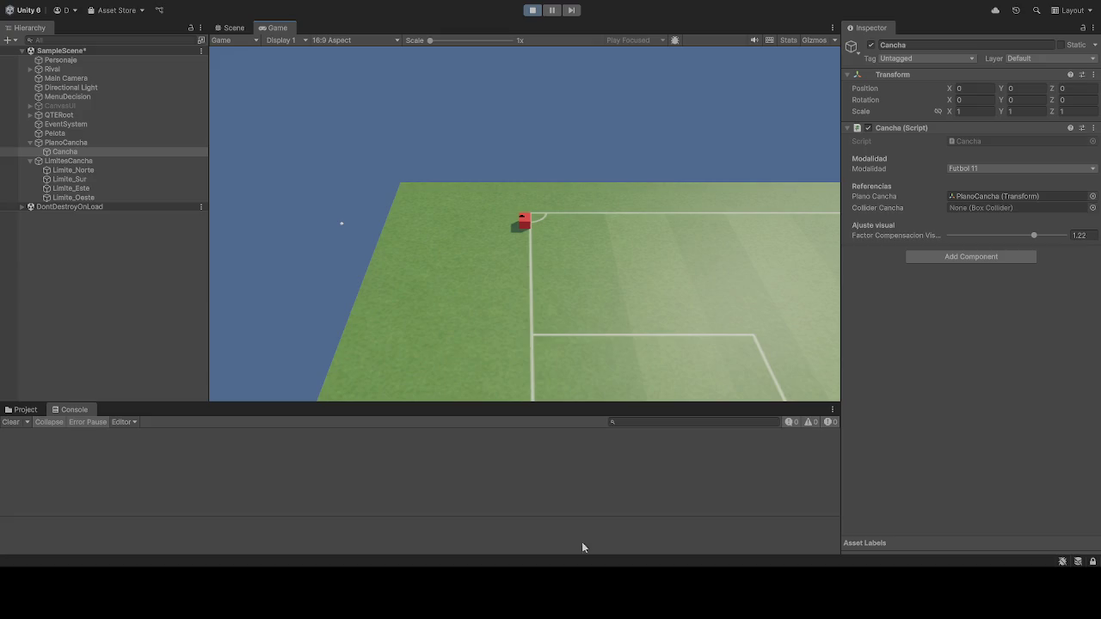
Step: Restart the game so the red player cube appears at the centre circle beside the ball
{"action": "left_click", "coordinate": [534, 11]}
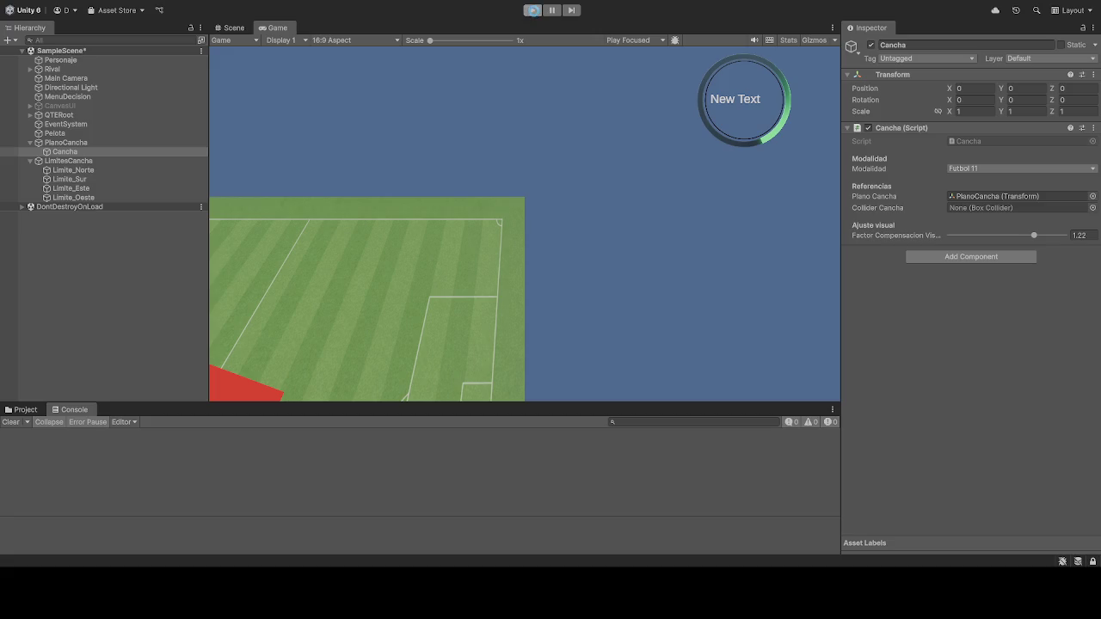
{"action": "left_click", "coordinate": [531, 10]}
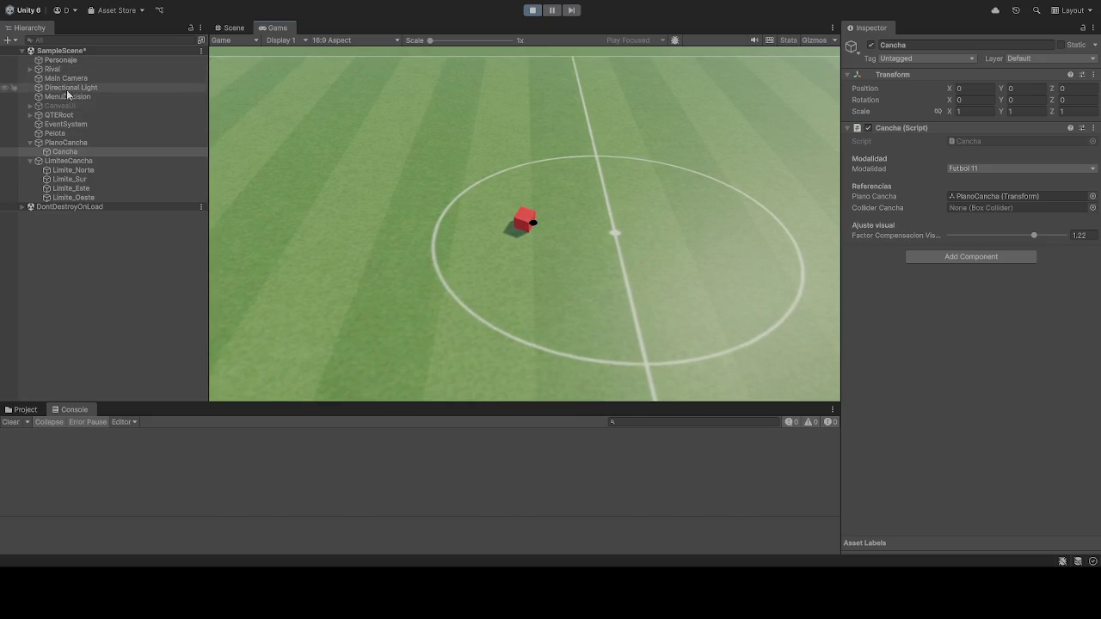
Step: View the LimitesCancha, PlanoCancha, Personaje and Pelota Inspector values, then exit Play mode
{"action": "left_click", "coordinate": [74, 164]}
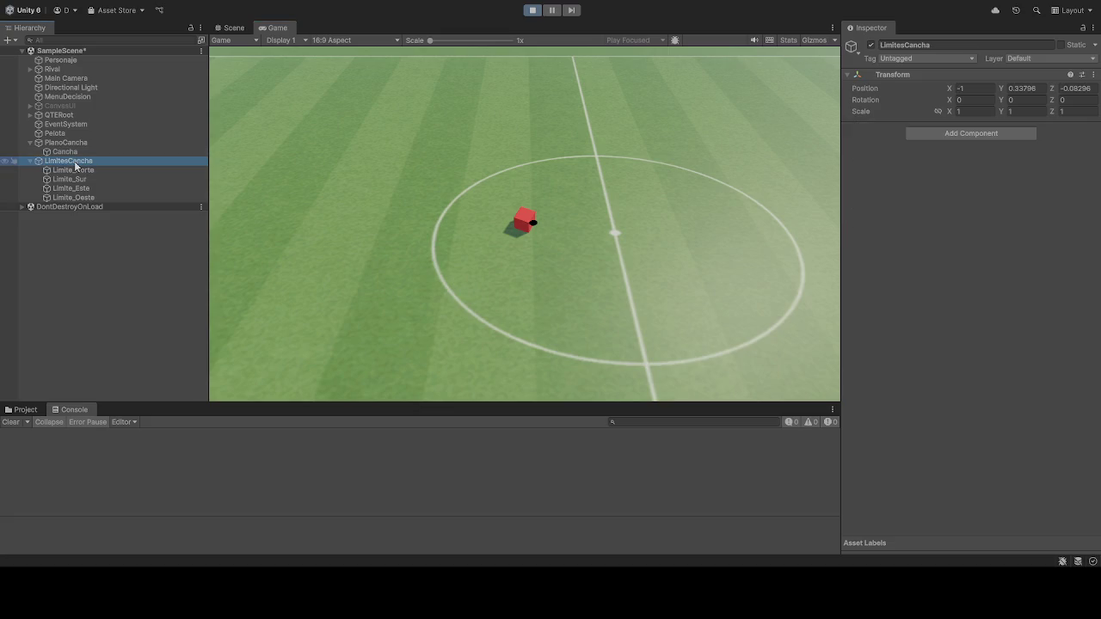
{"action": "left_click", "coordinate": [66, 143]}
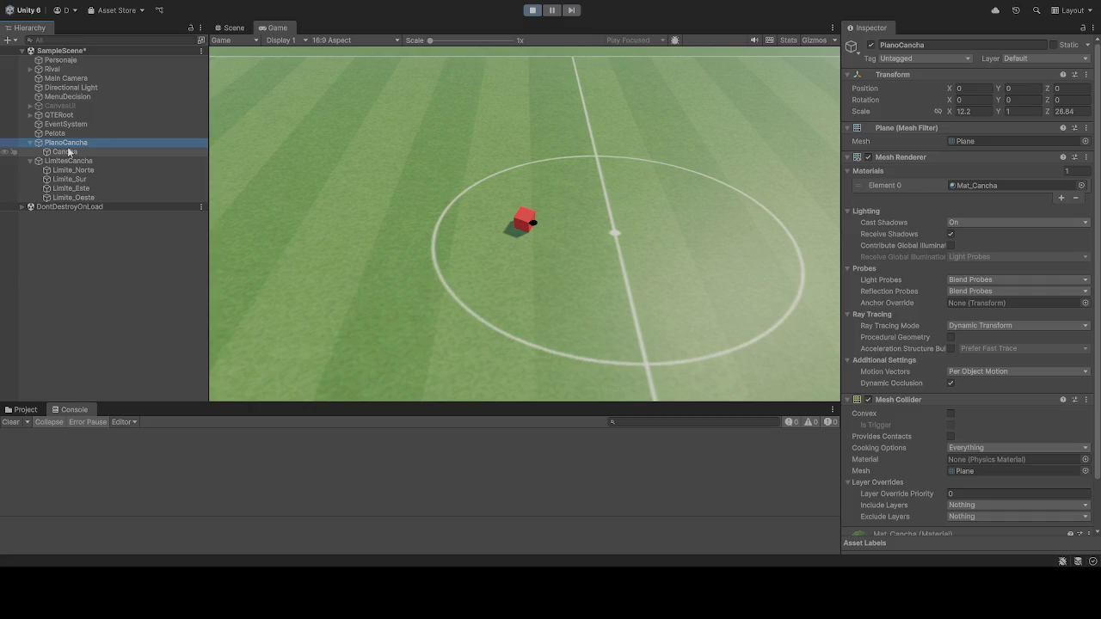
{"action": "left_click", "coordinate": [85, 61]}
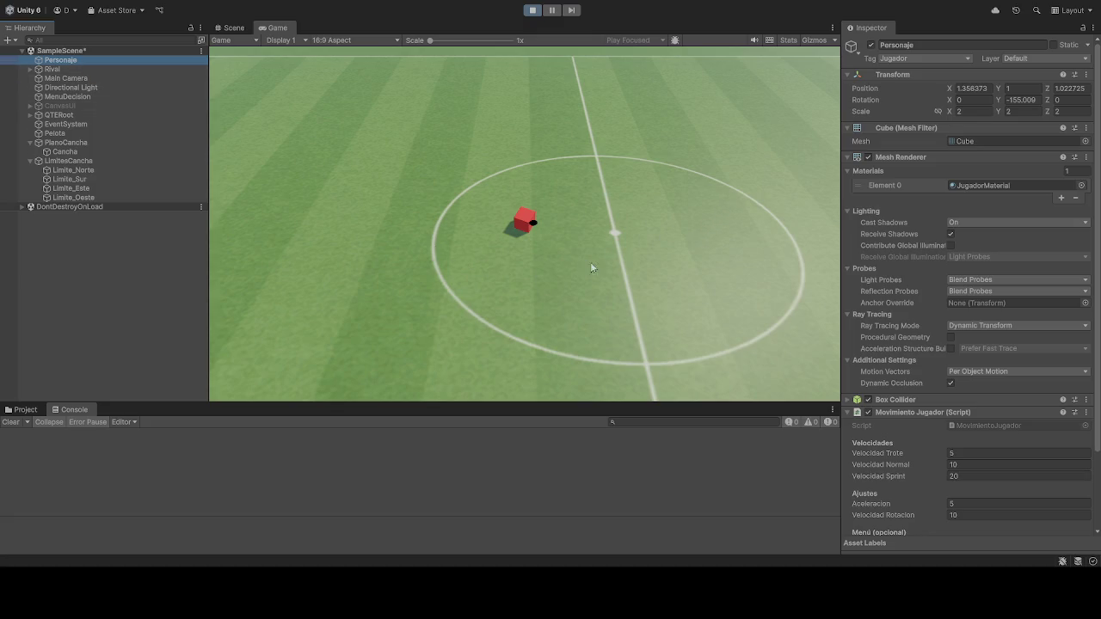
{"action": "left_click", "coordinate": [72, 133]}
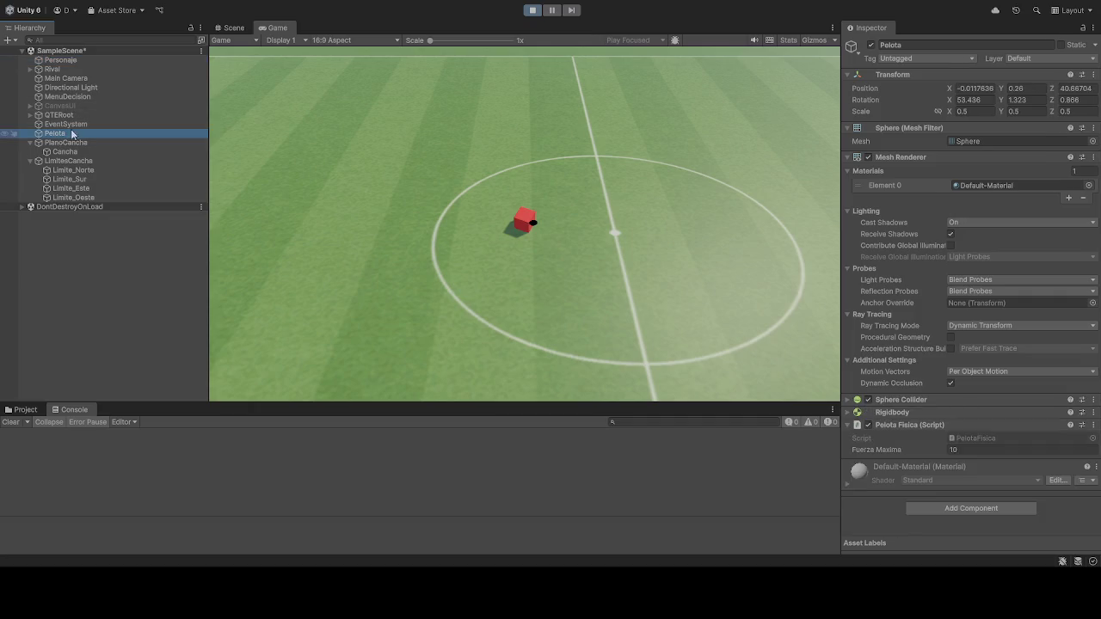
{"action": "left_click", "coordinate": [533, 10]}
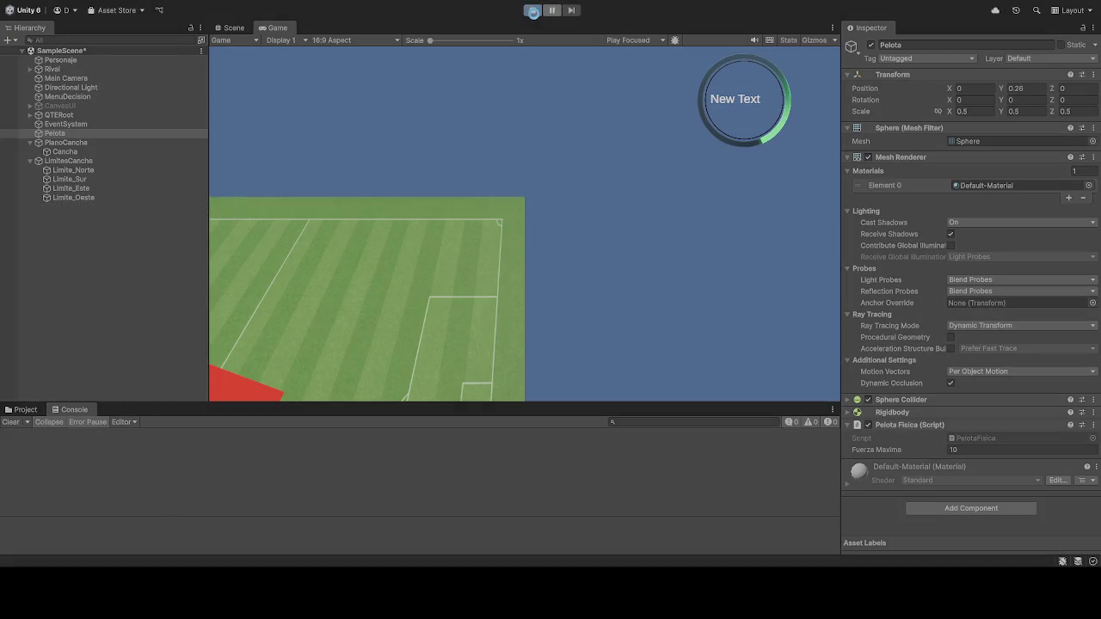
Step: Start Play mode and select Personaje to examine its Transform Position X value
{"action": "left_click", "coordinate": [533, 9]}
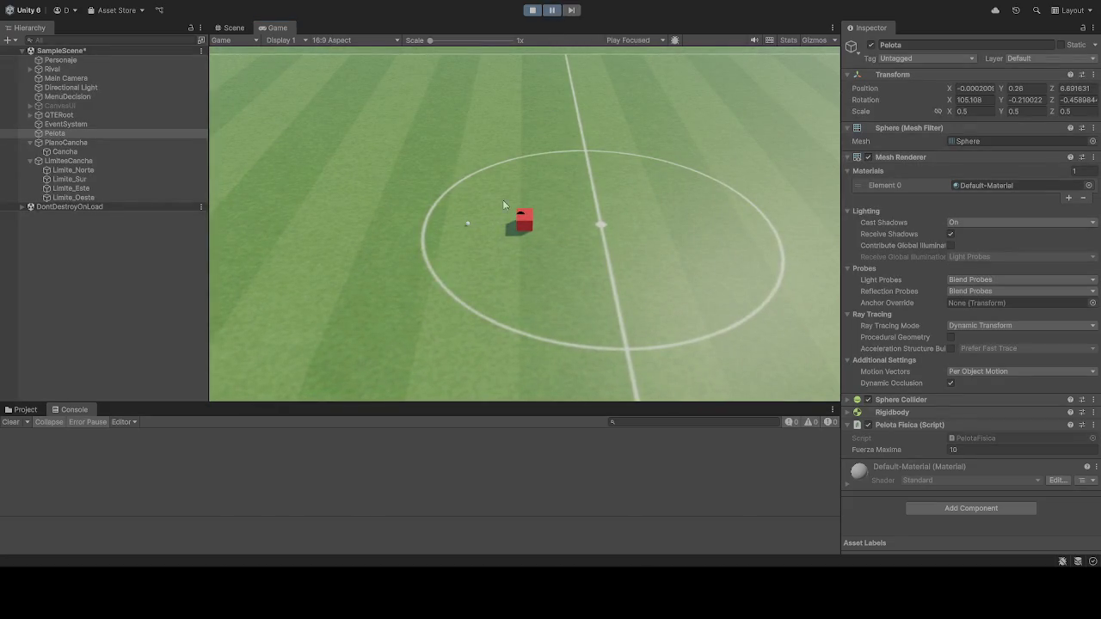
{"action": "left_click", "coordinate": [60, 60]}
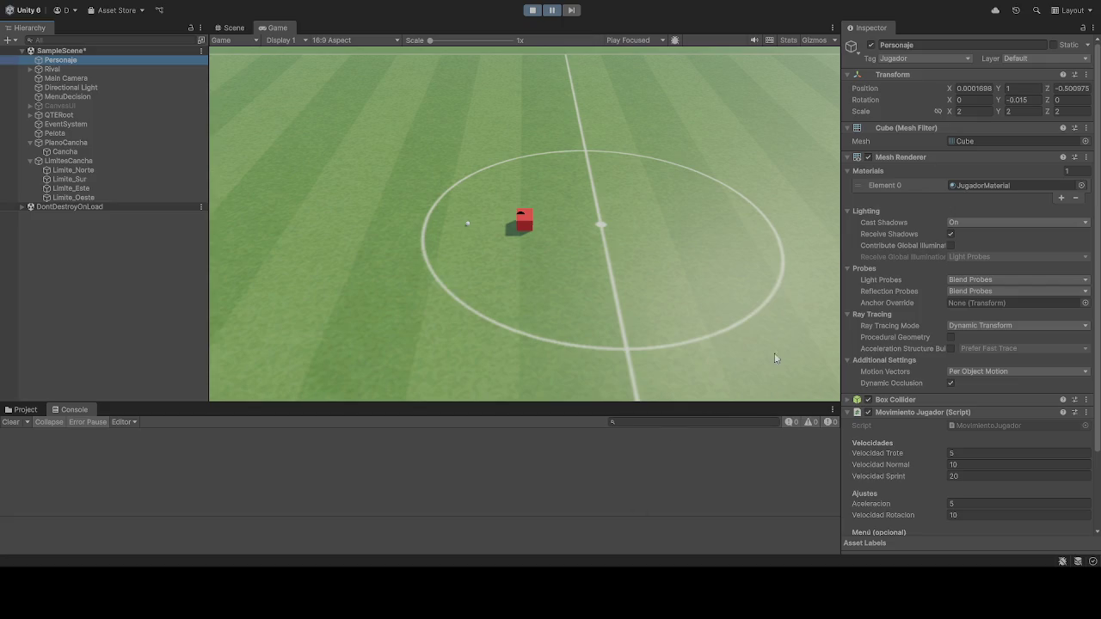
{"action": "left_click", "coordinate": [975, 88]}
Step: Review Personaje's Position X and Z, then stop so it resets to 0, 1, -0.5
{"action": "left_click", "coordinate": [981, 88]}
{"action": "left_click", "coordinate": [1071, 89]}
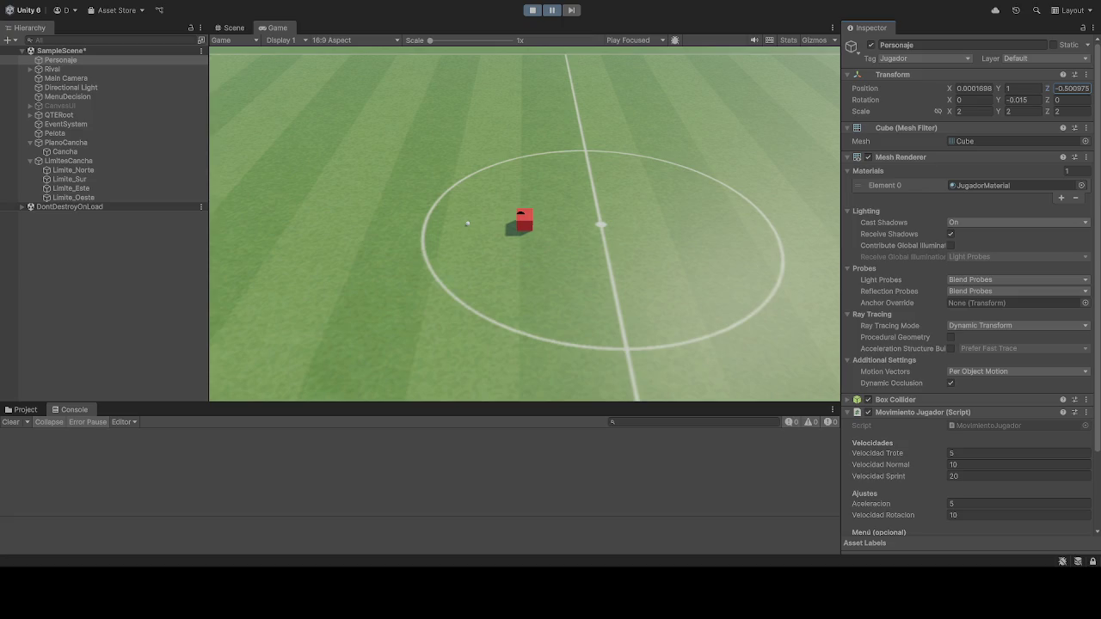
{"action": "left_click", "coordinate": [532, 10]}
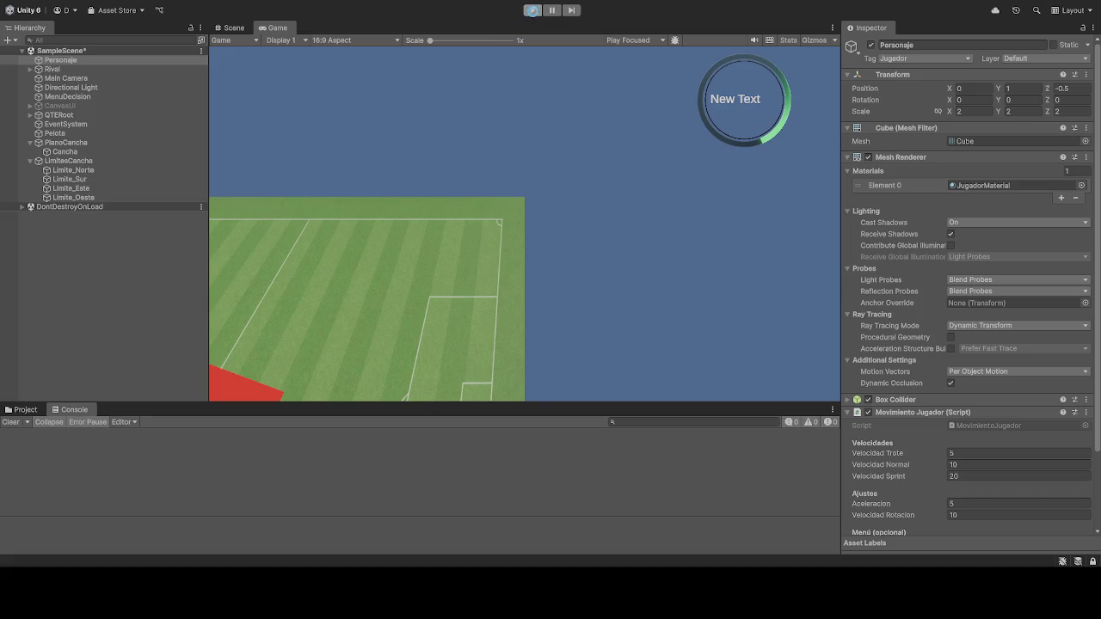
Step: Run and stop the scene again, then select PlanoCancha and Cancha in the Hierarchy
{"action": "left_click", "coordinate": [533, 9]}
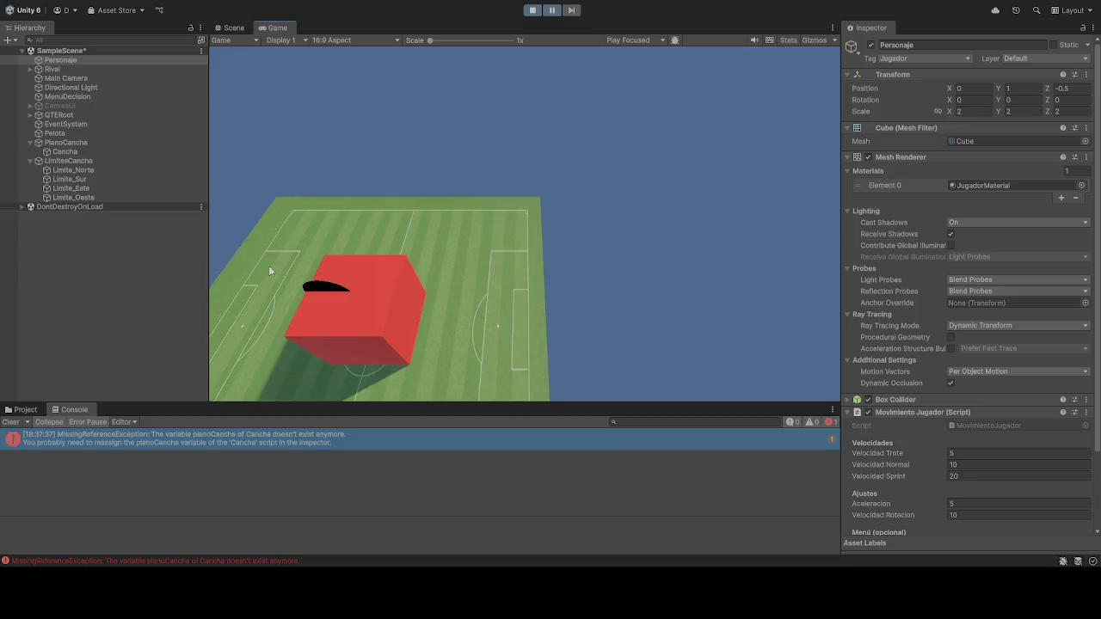
{"action": "left_click", "coordinate": [532, 10]}
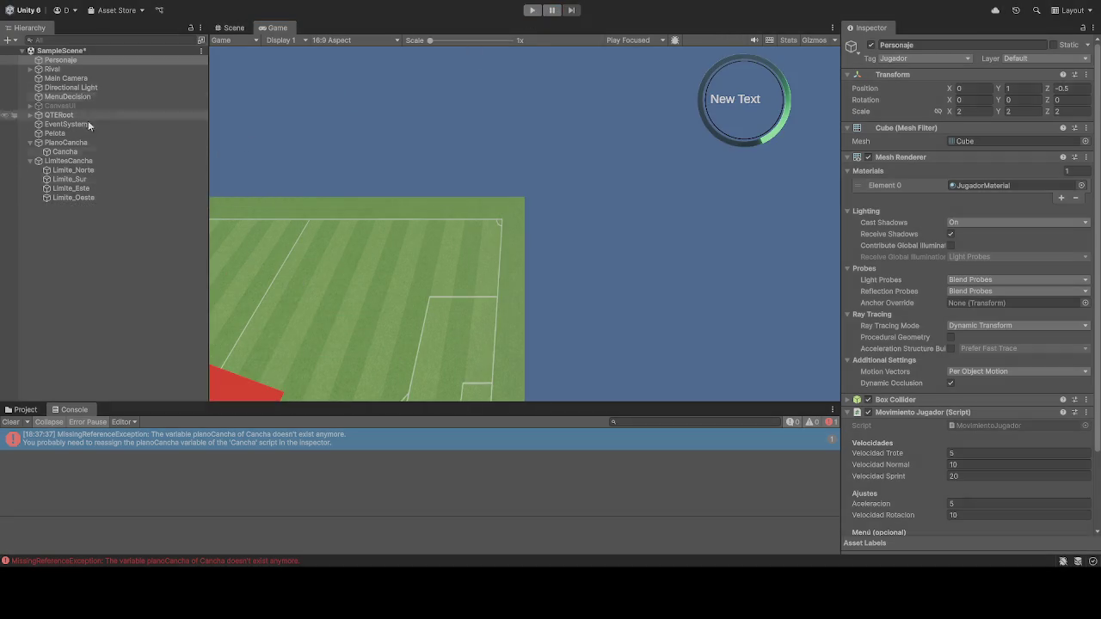
{"action": "left_click", "coordinate": [67, 143]}
{"action": "left_click", "coordinate": [74, 153]}
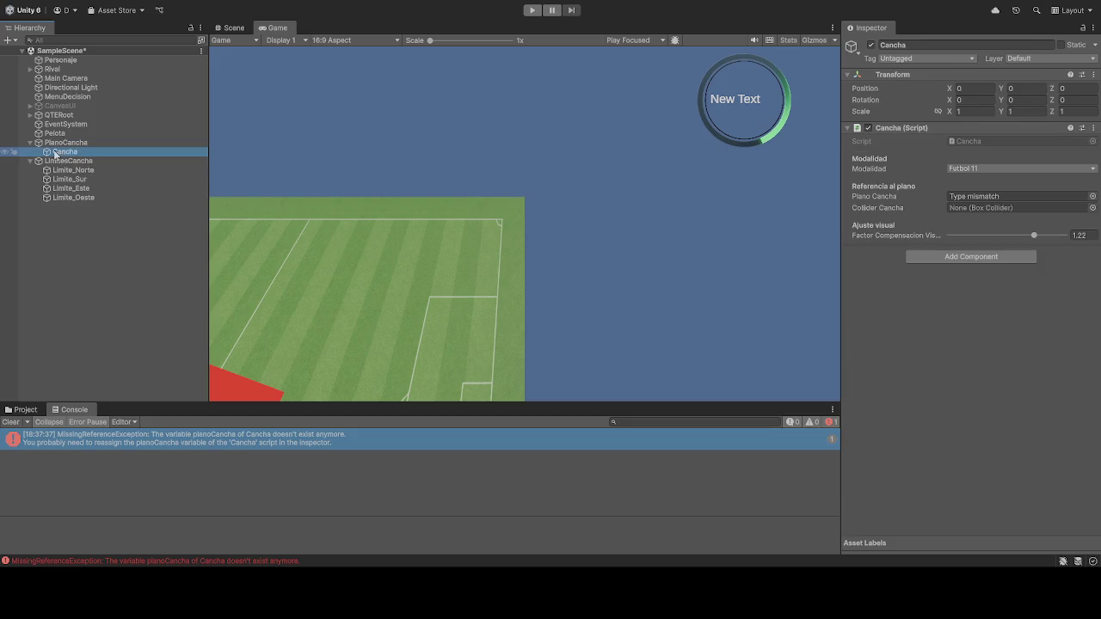
{"action": "left_click_drag", "start_coordinate": [62, 142], "coordinate": [992, 196]}
{"action": "left_click", "coordinate": [533, 10]}
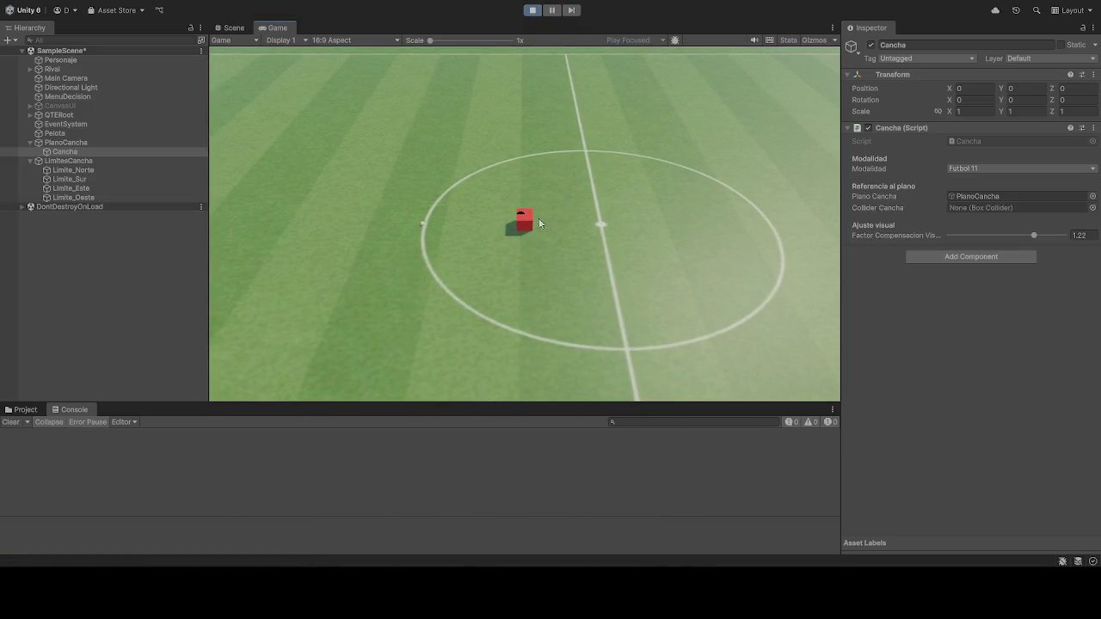
{"action": "left_click", "coordinate": [61, 60]}
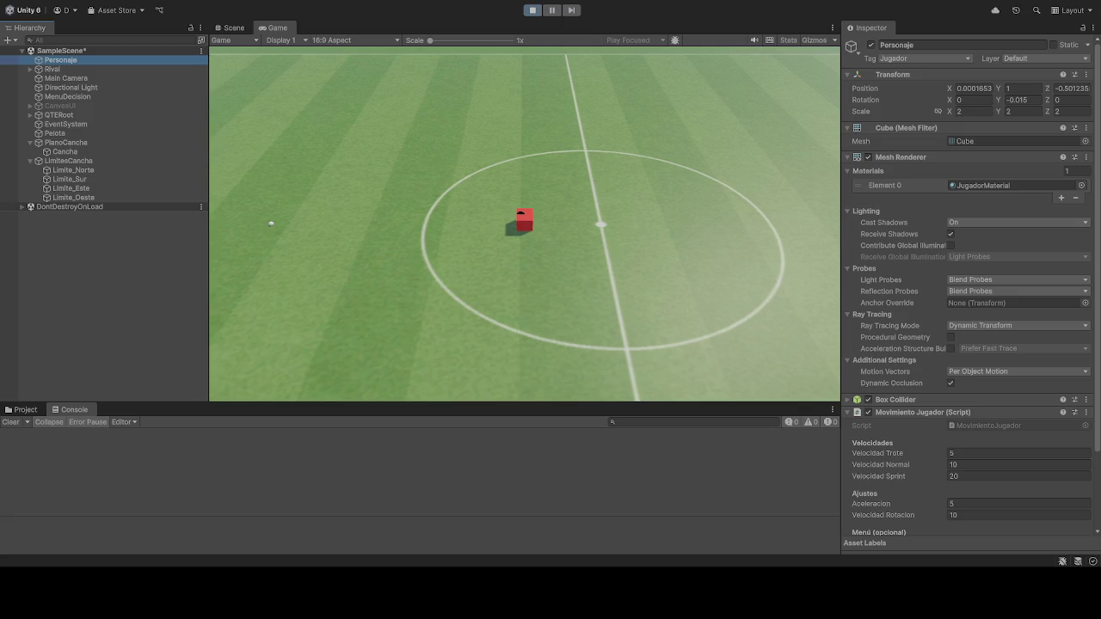
Step: Stop Play mode so Personaje returns to 0, 1, -0.5 in edit mode
{"action": "left_click", "coordinate": [533, 10]}
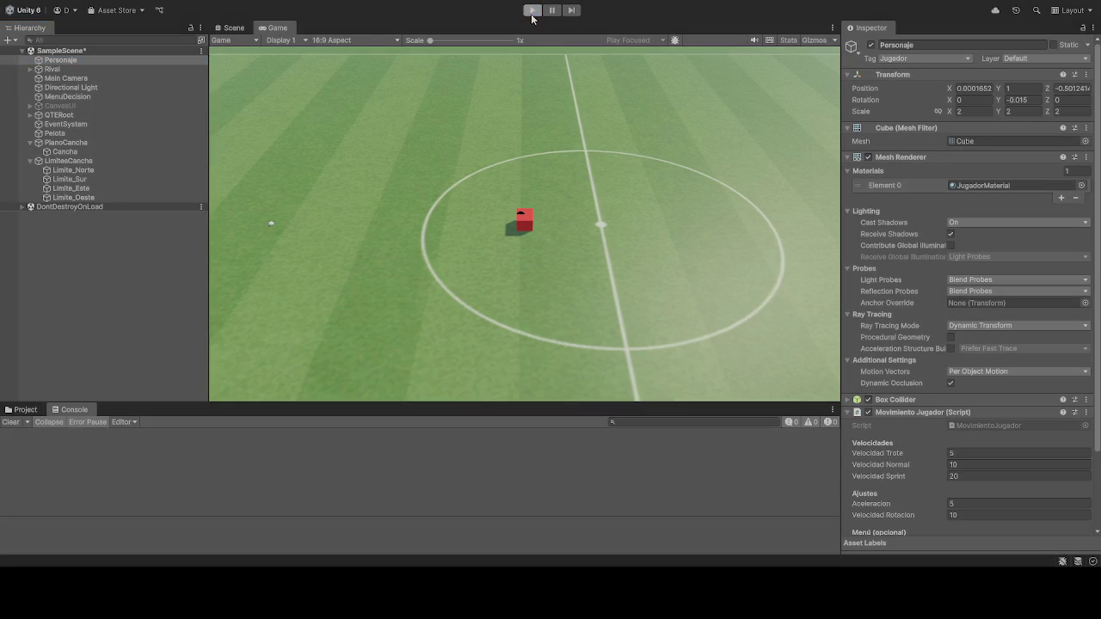
Step: Zero Personaje's Y and Z position, then launch a Play test run
{"action": "left_click", "coordinate": [79, 59]}
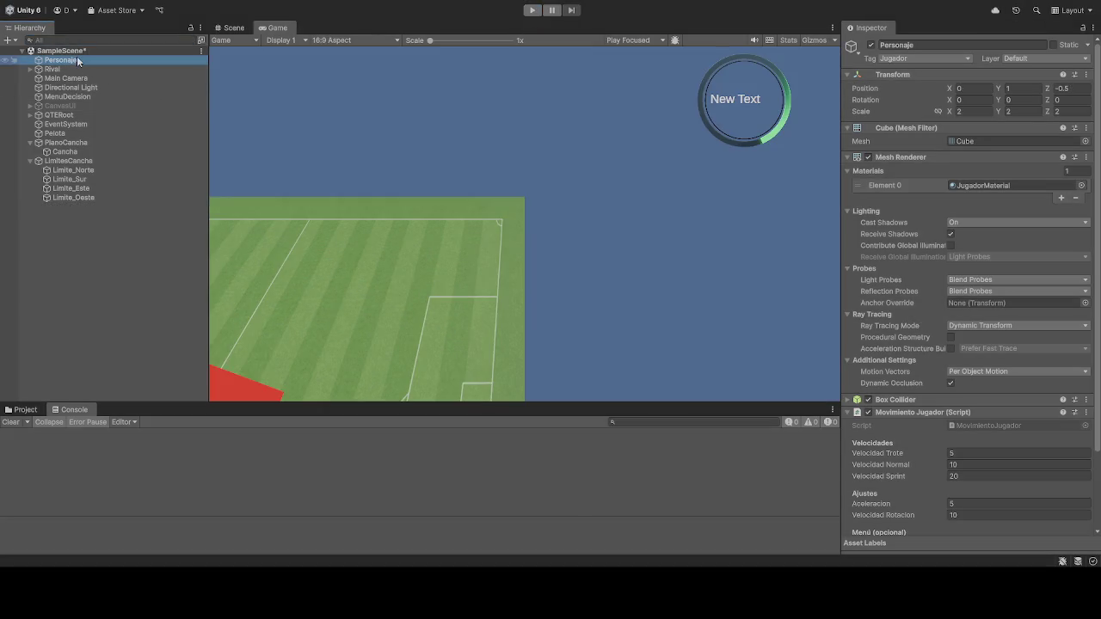
{"action": "left_click", "coordinate": [1082, 89]}
{"action": "type", "text": "0"}
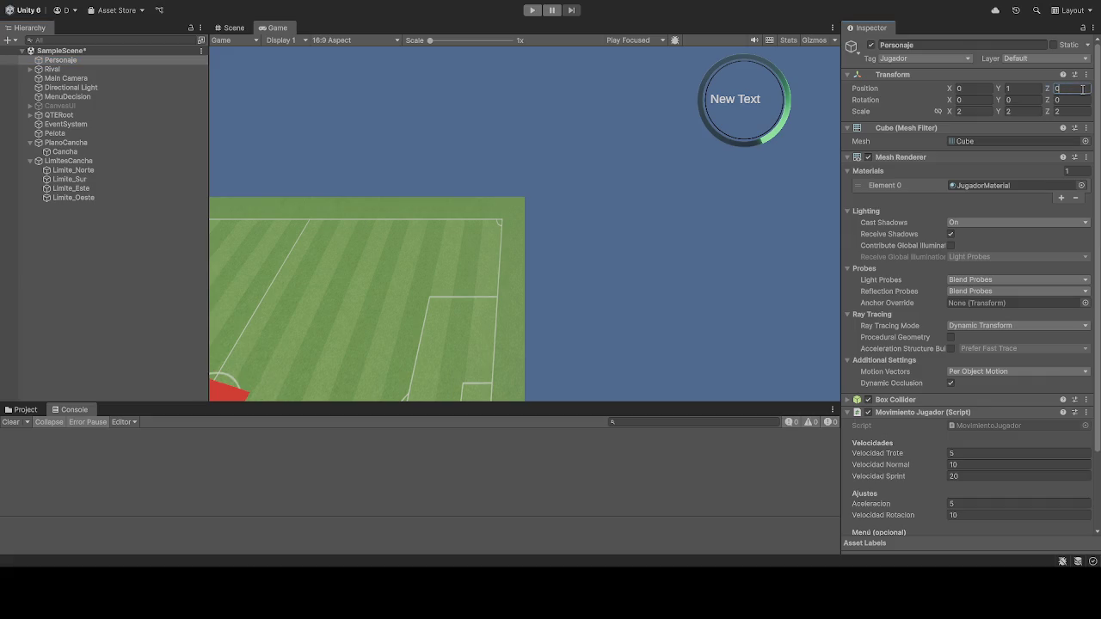
{"action": "left_click", "coordinate": [1024, 89]}
{"action": "type", "text": "0"}
{"action": "left_click", "coordinate": [532, 9]}
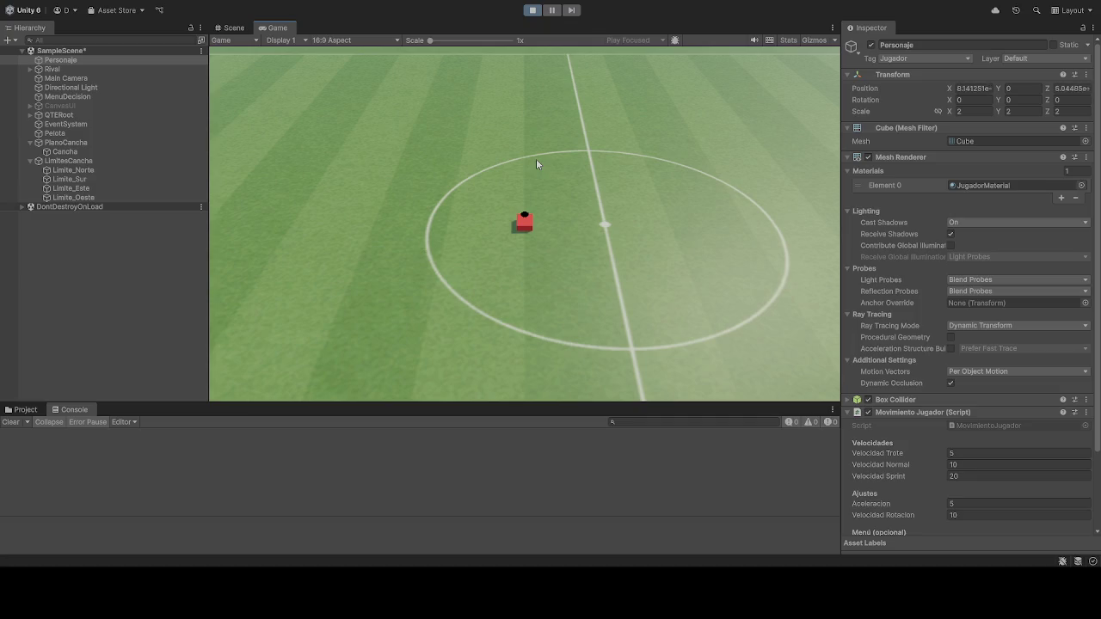
Step: Inspect Personaje and the Pelota ball in the Inspector during play
{"action": "left_click", "coordinate": [73, 62]}
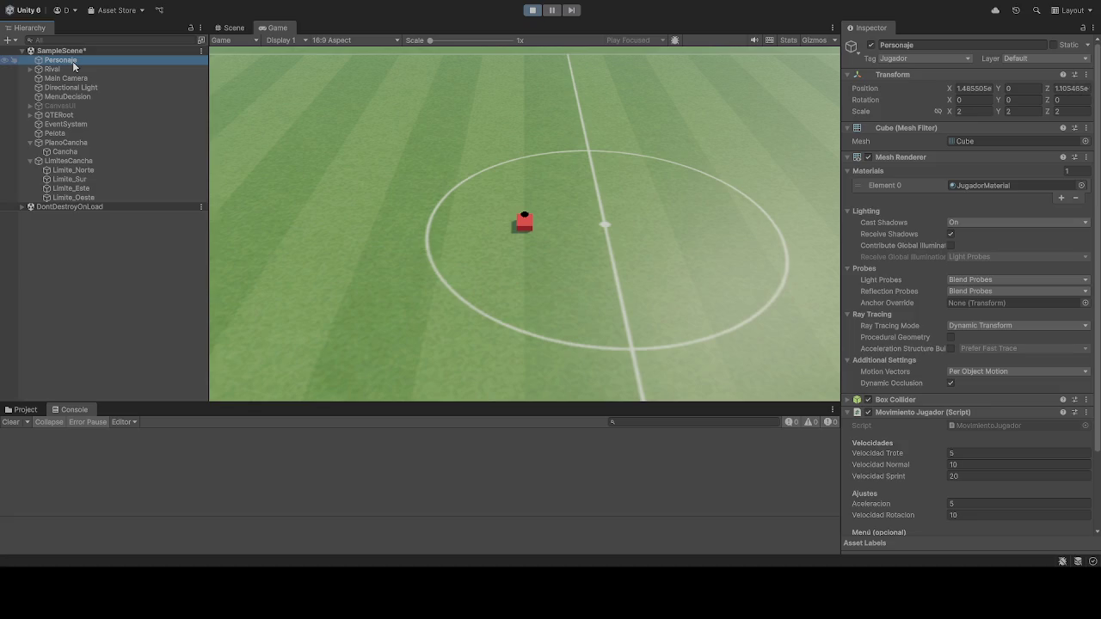
{"action": "left_click", "coordinate": [66, 134]}
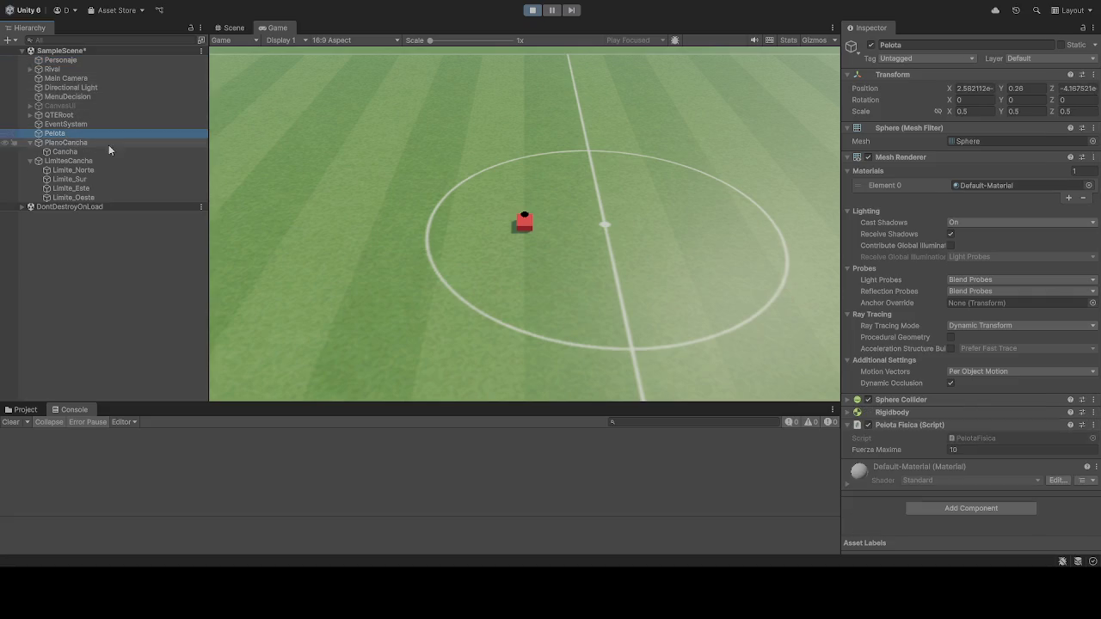
{"action": "left_click", "coordinate": [66, 62]}
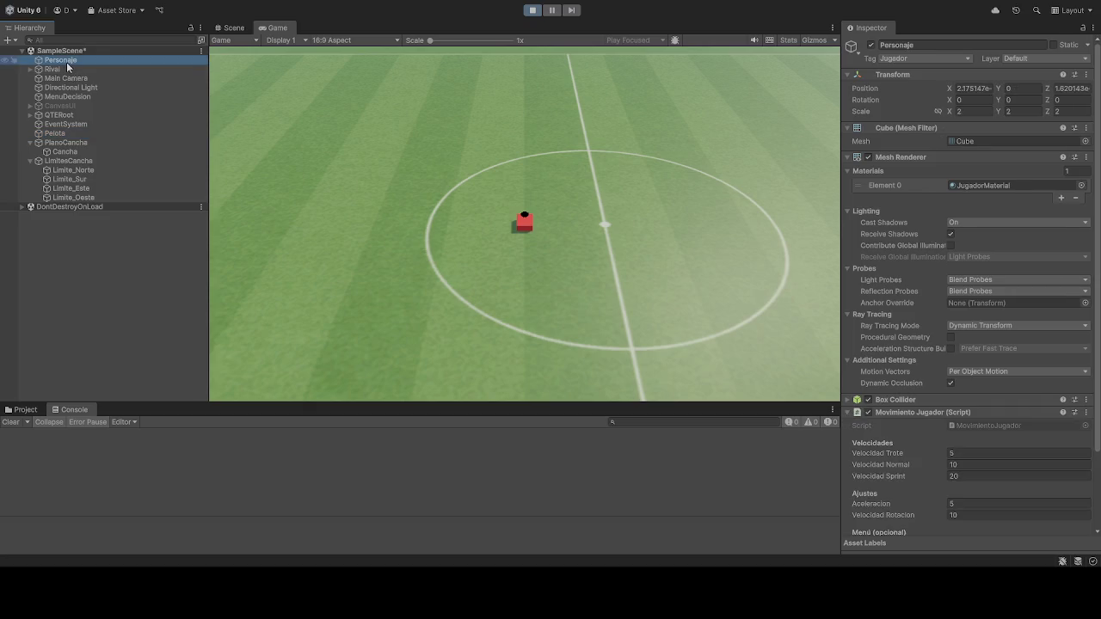
Step: Drive the red player cube around the centre circle with the WASD keys
{"action": "left_click", "coordinate": [371, 215]}
{"action": "key", "text": "a"}
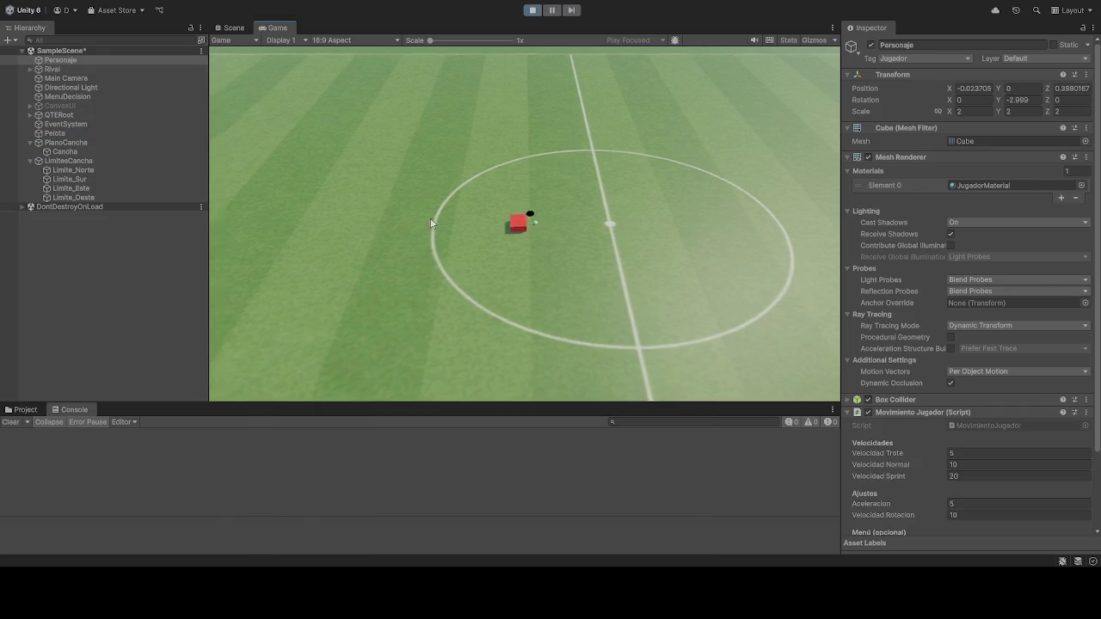
{"action": "key", "text": "d"}
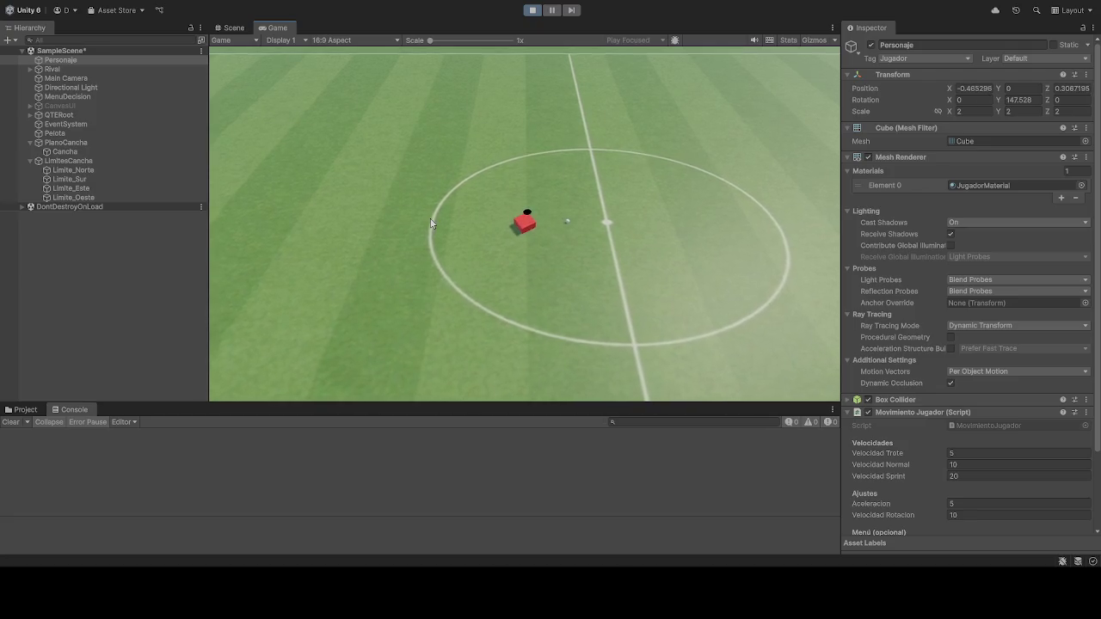
{"action": "key", "text": "s"}
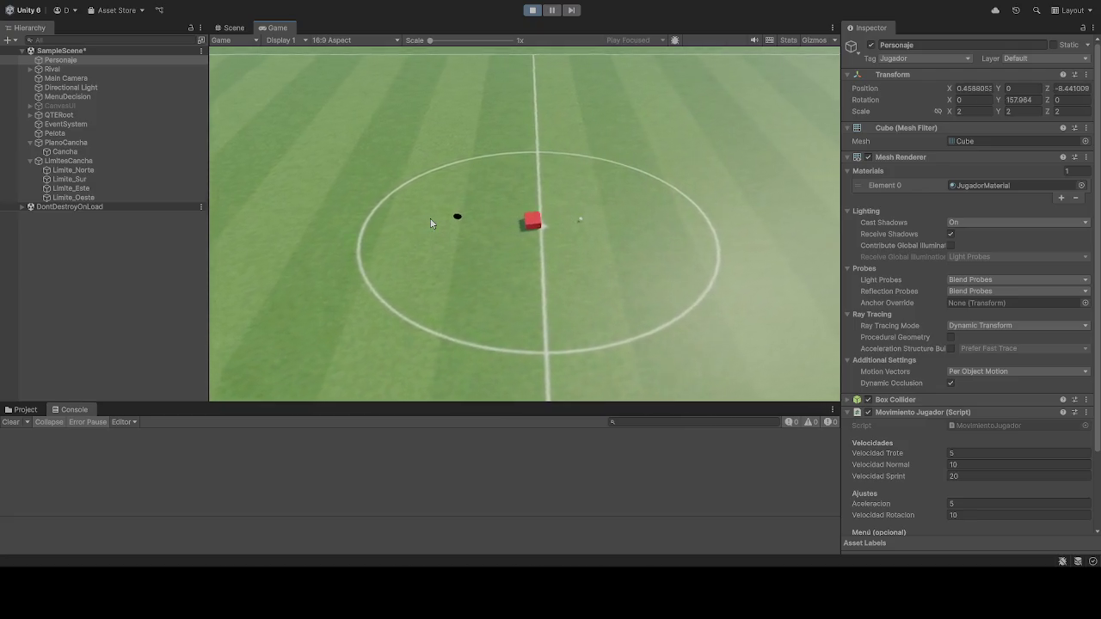
{"action": "key", "text": "d"}
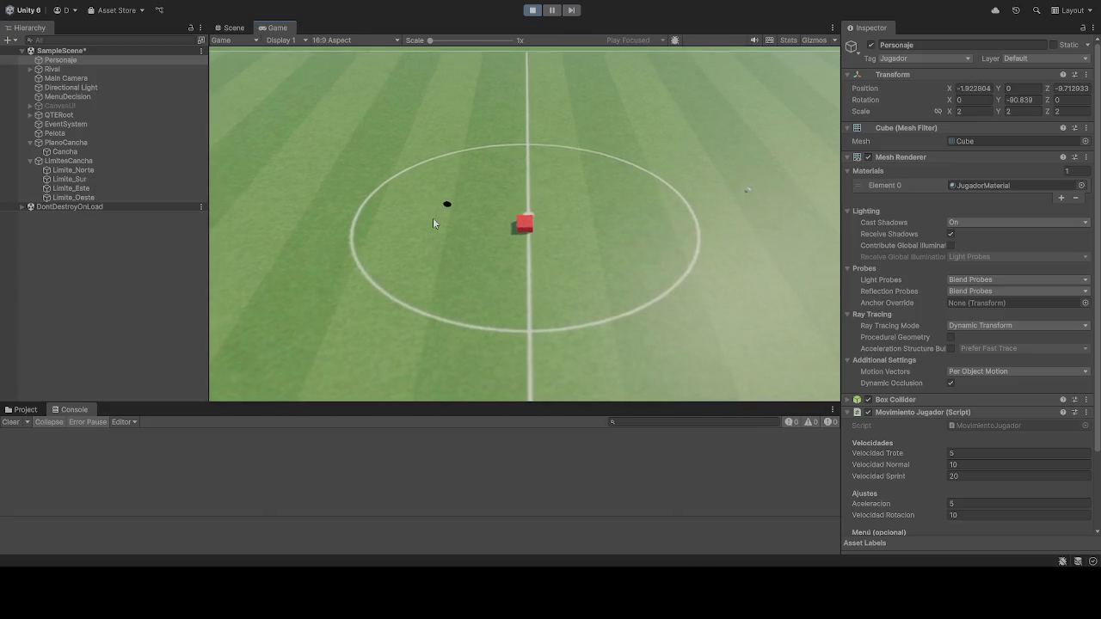
{"action": "key", "text": "w"}
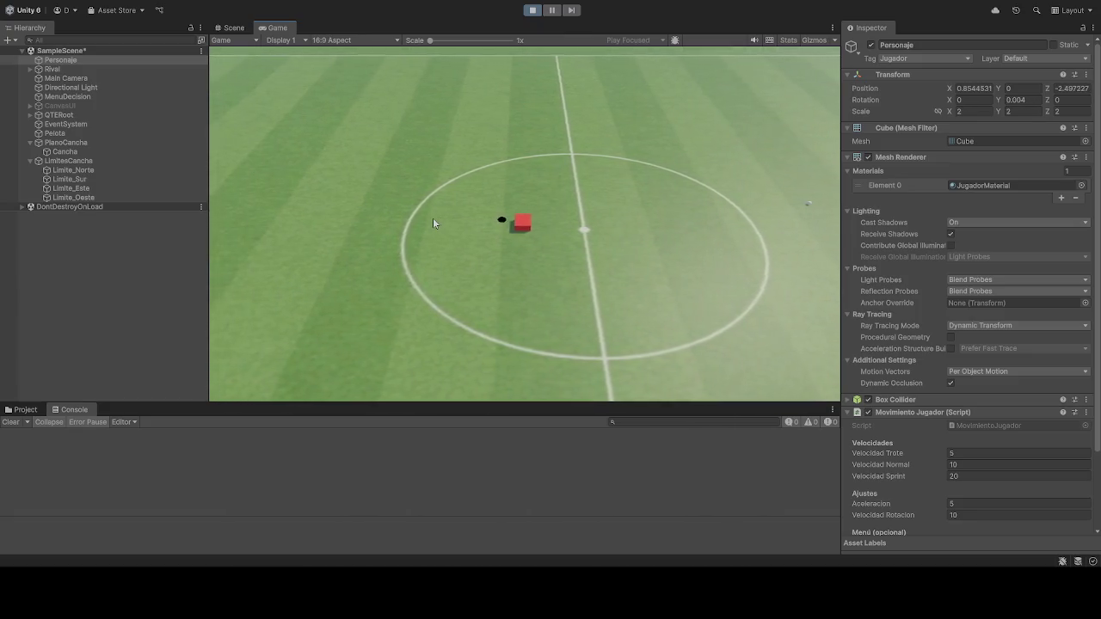
{"action": "key", "text": "s"}
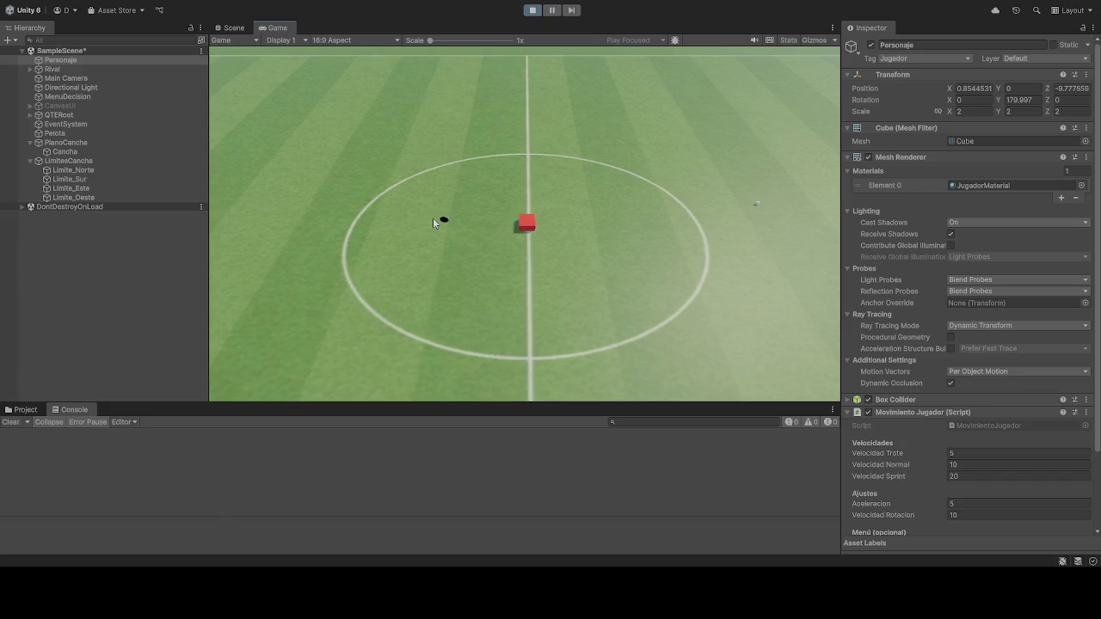
{"action": "key", "text": "d"}
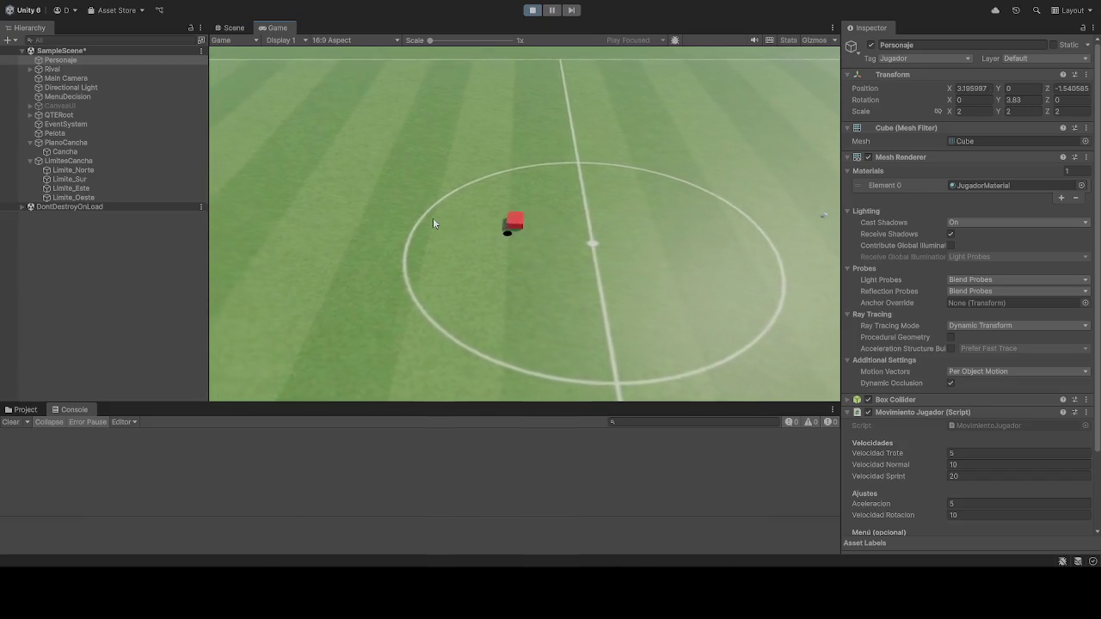
{"action": "key", "text": "w"}
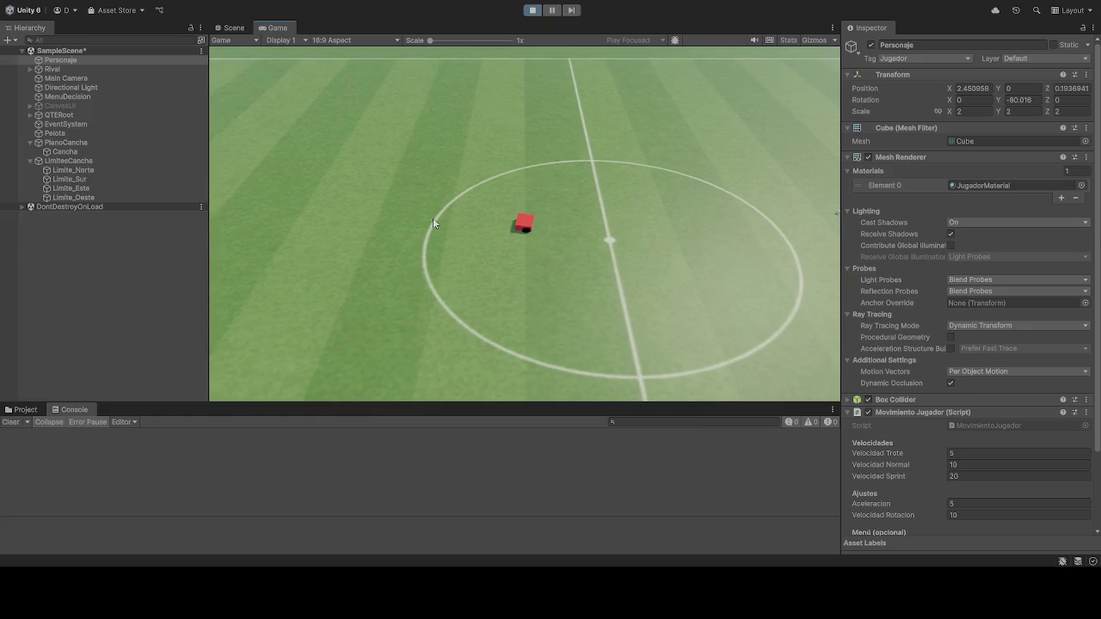
{"action": "key", "text": "a"}
{"action": "key", "text": "s"}
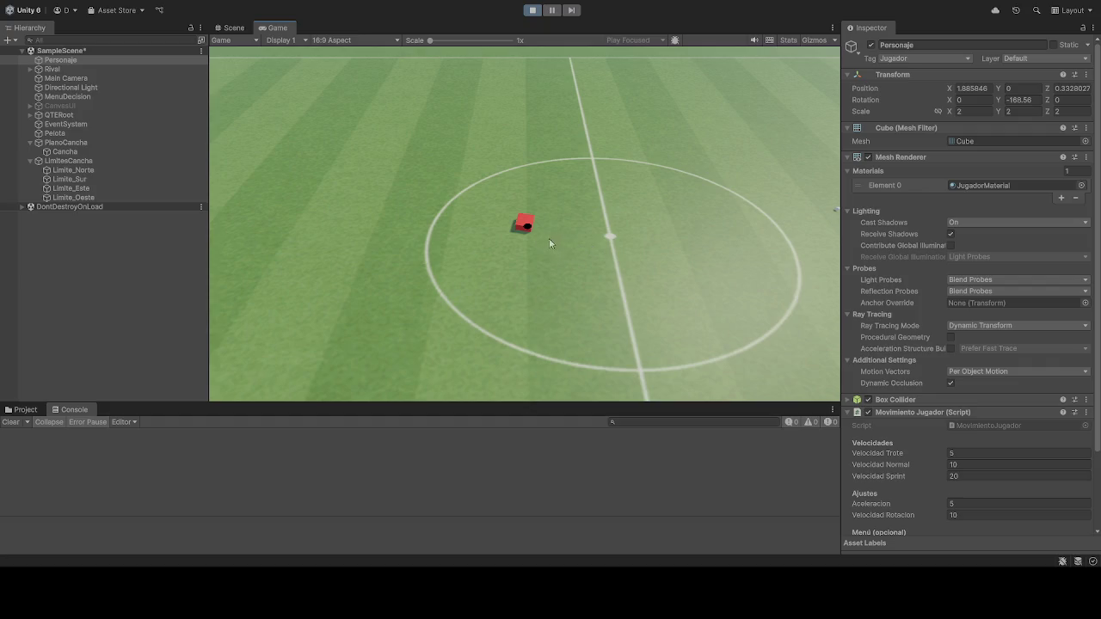
Step: Check the Rival object, reselect Personaje, and stop the test run
{"action": "left_click", "coordinate": [74, 72]}
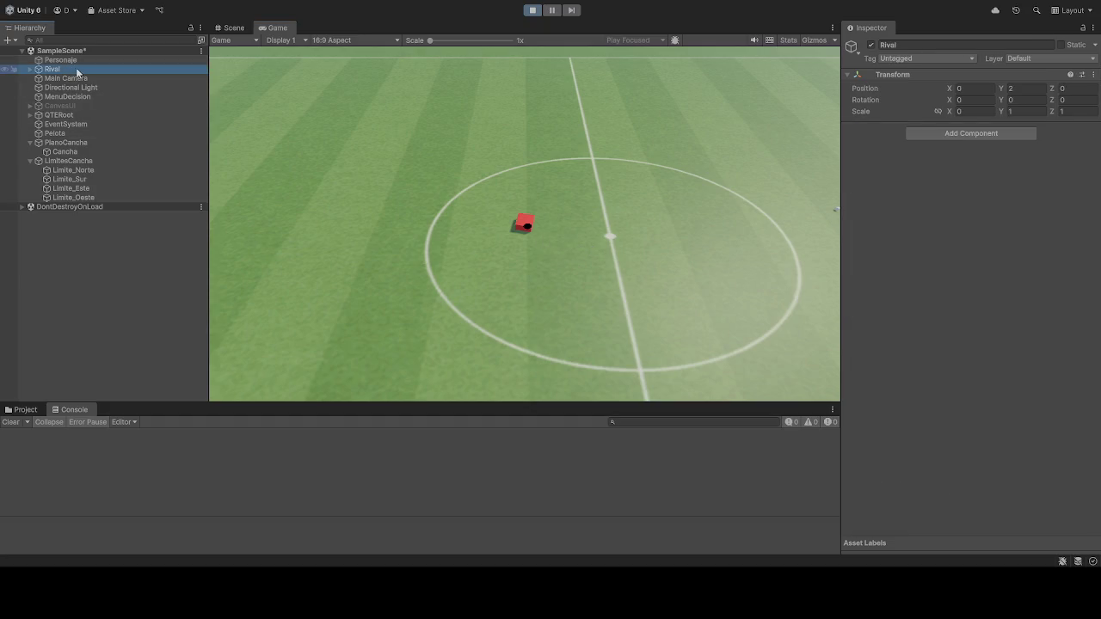
{"action": "left_click", "coordinate": [435, 191]}
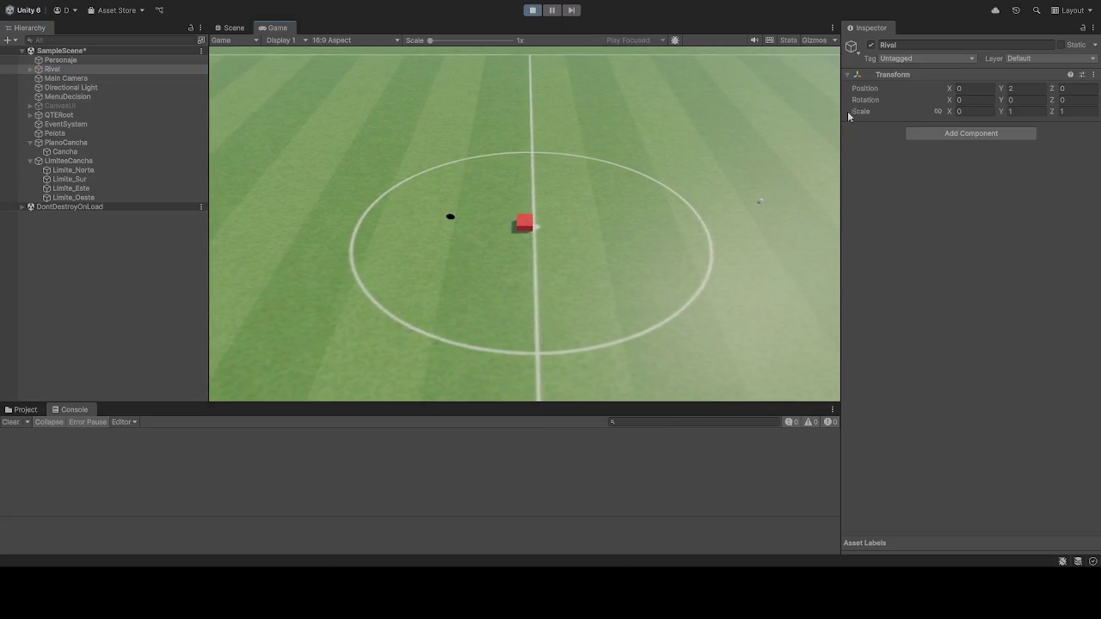
{"action": "left_click", "coordinate": [99, 60]}
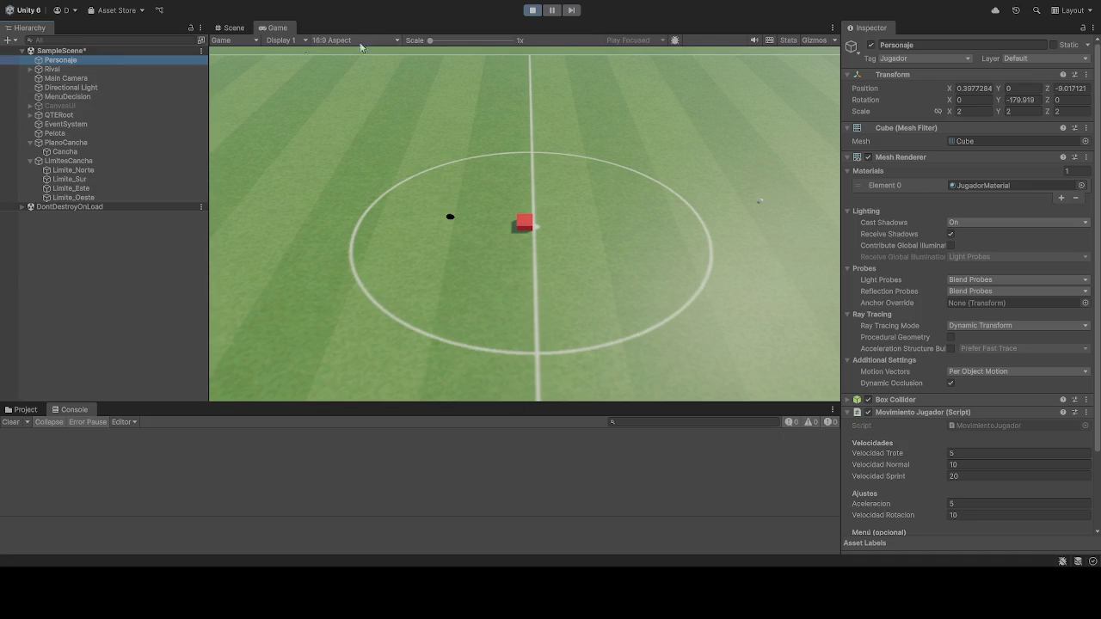
{"action": "left_click", "coordinate": [530, 11]}
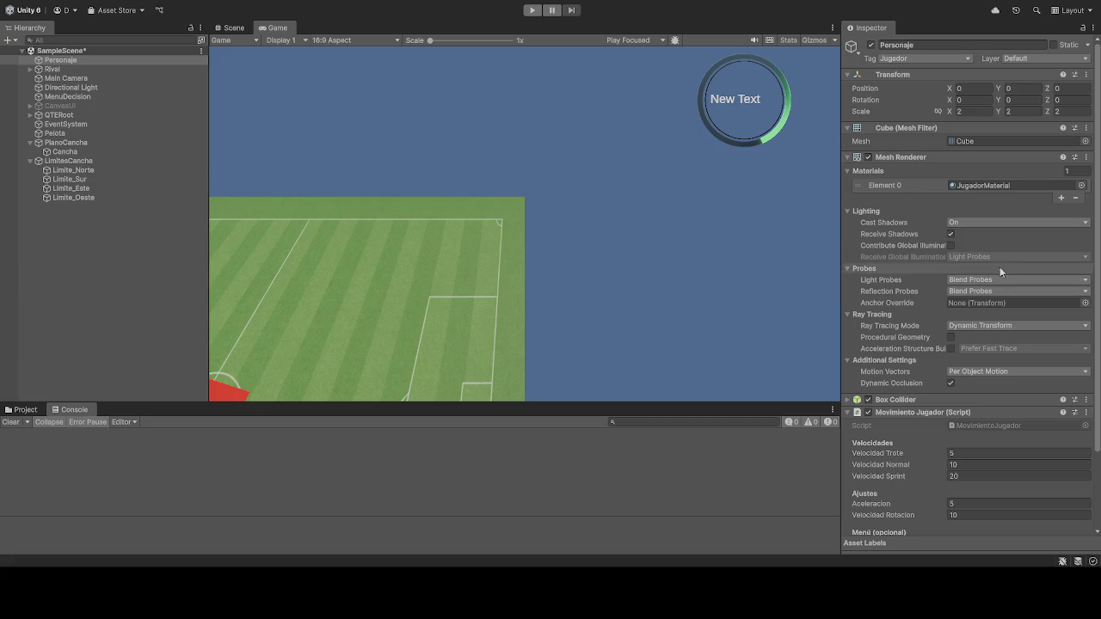
Step: Review Personaje, PlanoCancha, LimitesCancha, Cancha and Pelota in the Inspector
{"action": "scroll", "coordinate": [922, 244], "scroll_direction": "down", "scroll_amount": 3}
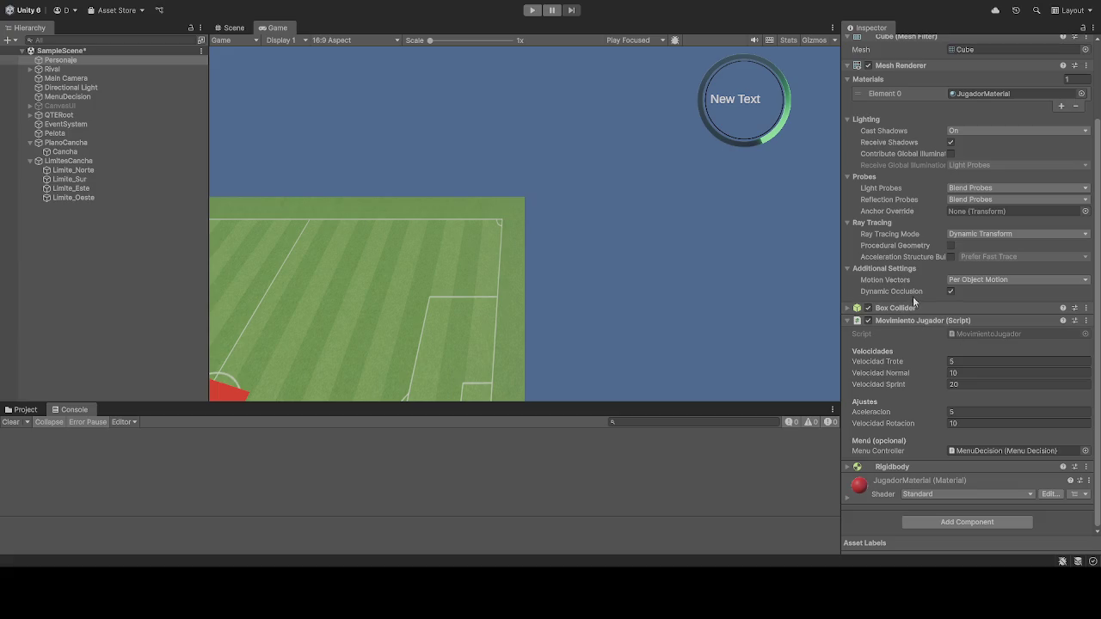
{"action": "left_click", "coordinate": [67, 61]}
{"action": "scroll", "coordinate": [995, 324], "scroll_direction": "up", "scroll_amount": 3}
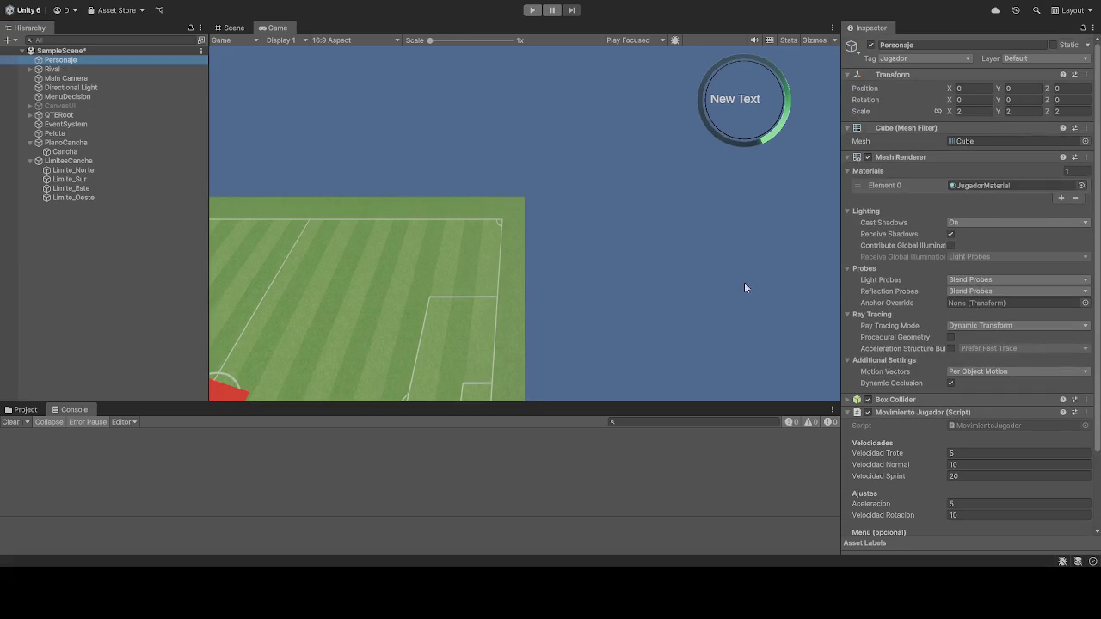
{"action": "left_click", "coordinate": [56, 144]}
{"action": "left_click", "coordinate": [70, 162]}
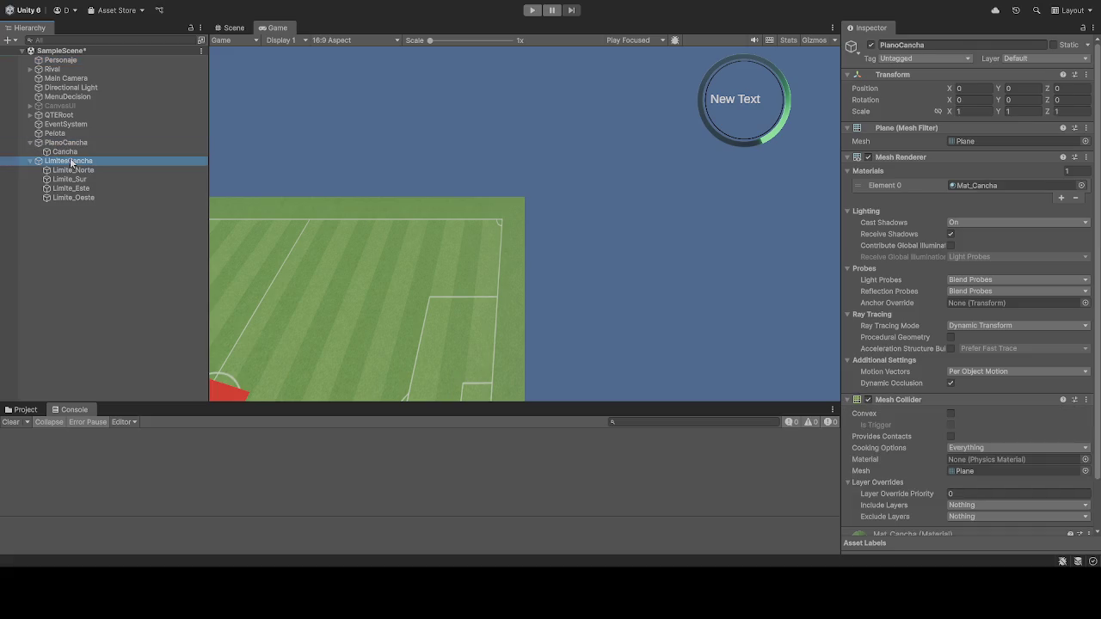
{"action": "left_click", "coordinate": [67, 153]}
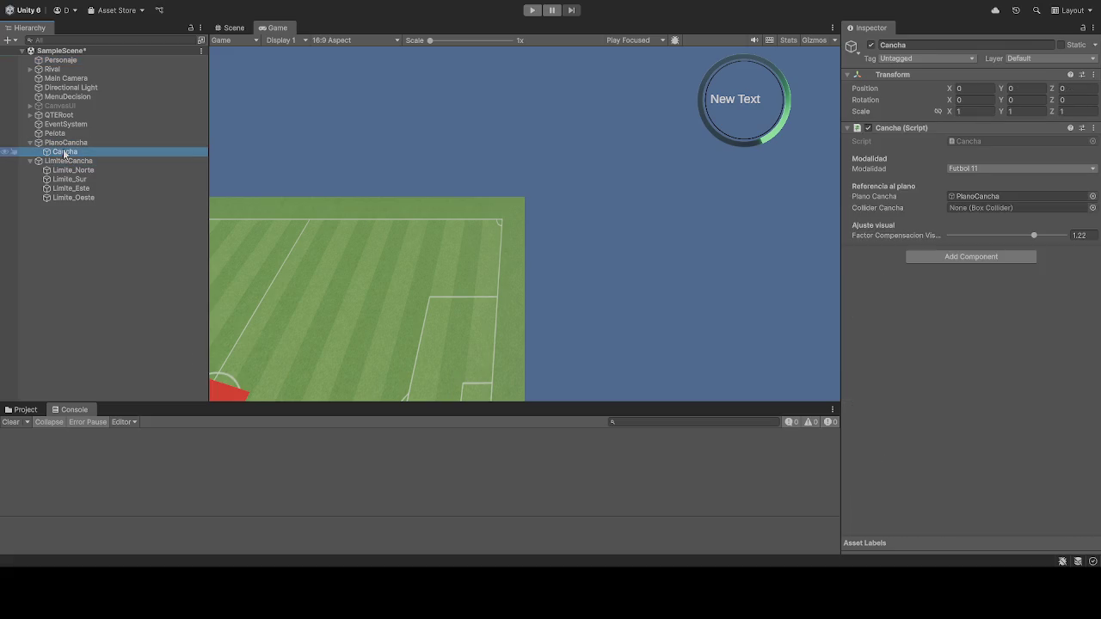
{"action": "left_click", "coordinate": [65, 143]}
{"action": "left_click", "coordinate": [60, 60]}
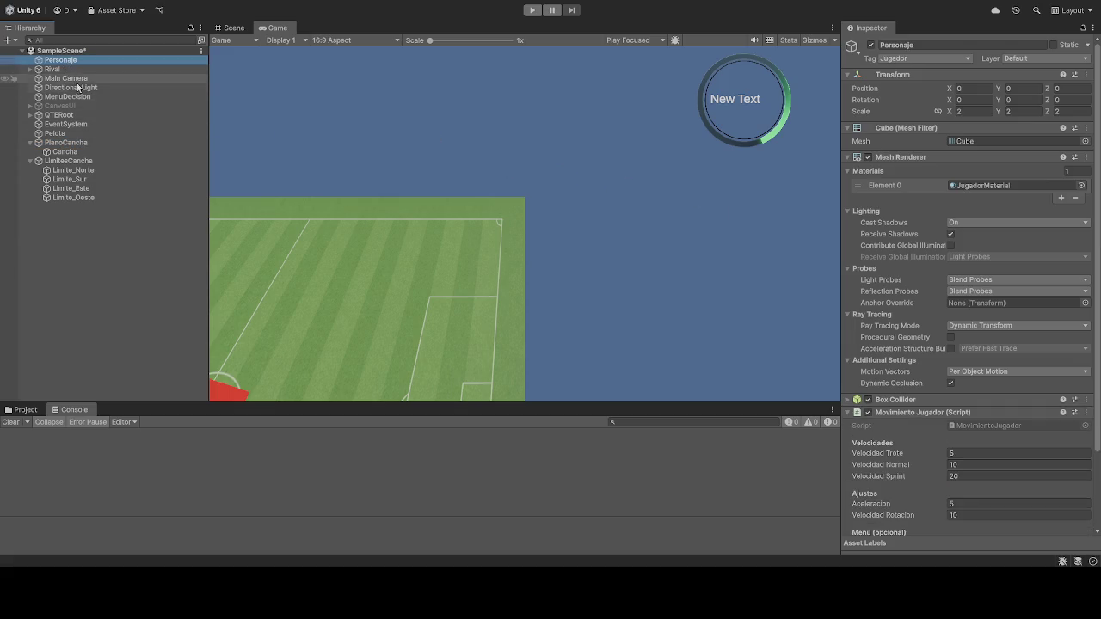
{"action": "left_click", "coordinate": [62, 135]}
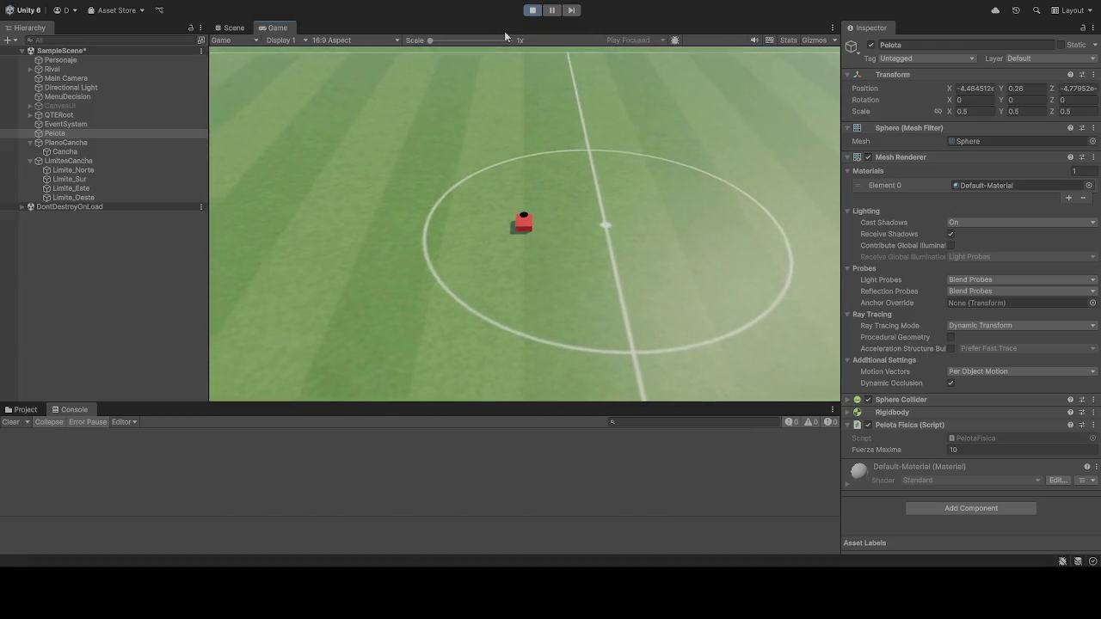
Step: Select Rival to show its Transform in the Inspector
{"action": "left_click", "coordinate": [57, 71]}
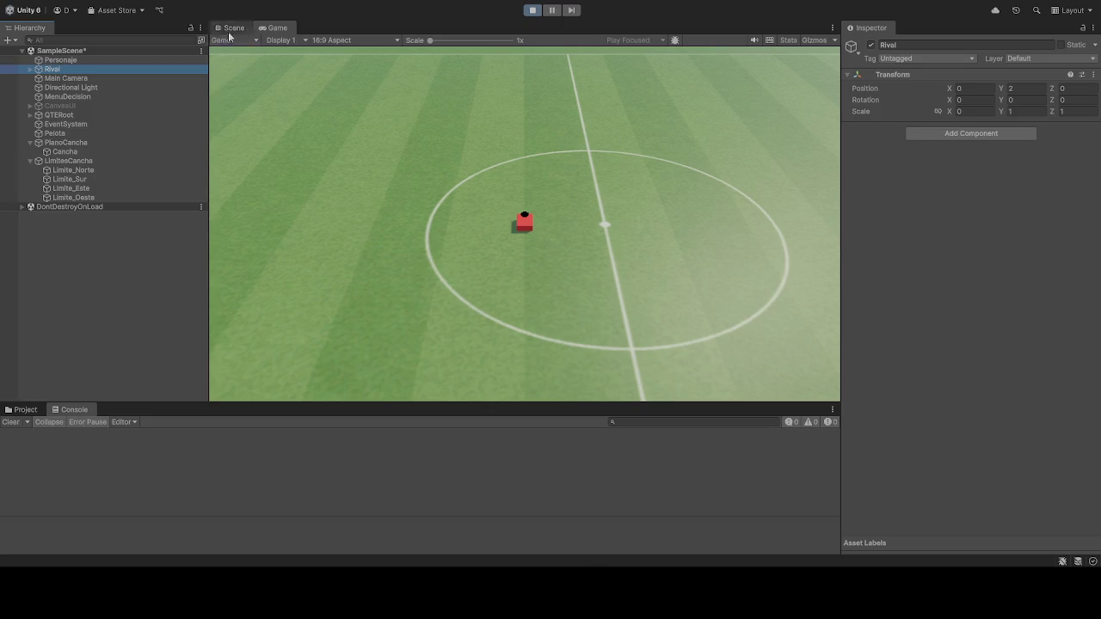
Step: Select Cancha and try several Factor Compensacion Visual values, play-testing the field
{"action": "left_click", "coordinate": [67, 151]}
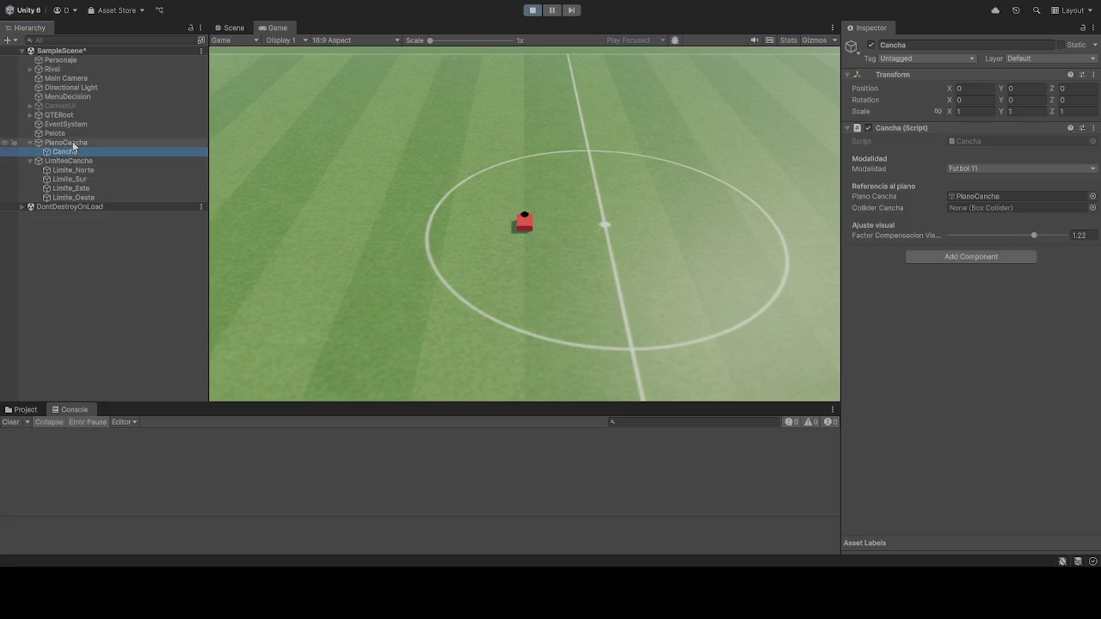
{"action": "left_click_drag", "start_coordinate": [1034, 235], "coordinate": [821, 263]}
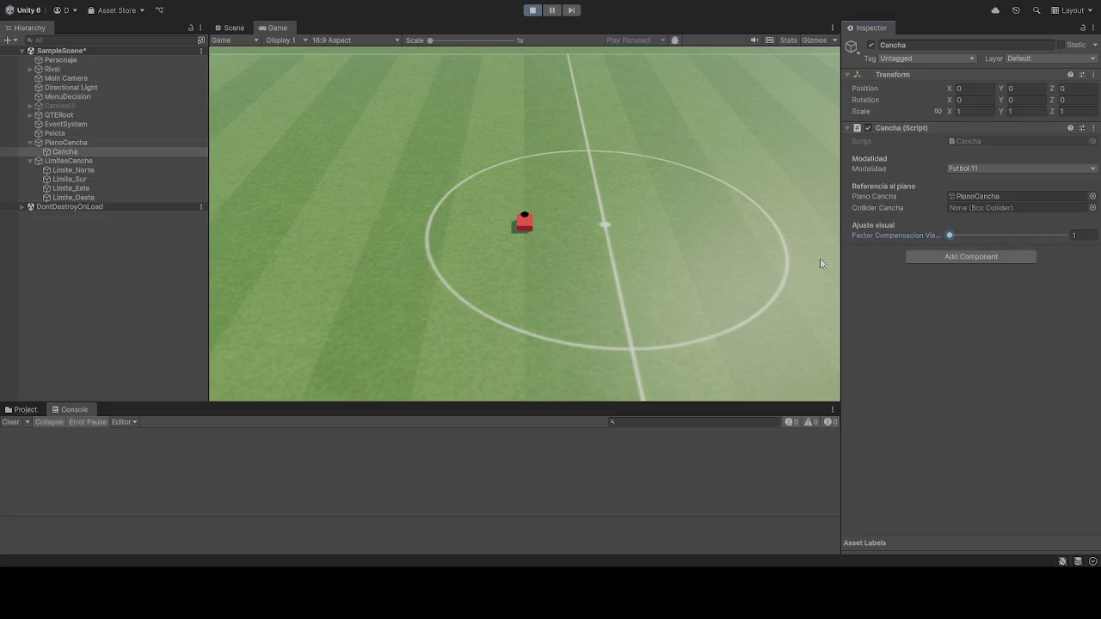
{"action": "left_click", "coordinate": [531, 12]}
{"action": "left_click", "coordinate": [530, 10]}
{"action": "mouse_move", "coordinate": [958, 238]}
{"action": "left_mouse_down"}
{"action": "mouse_move", "coordinate": [1037, 238]}
{"action": "mouse_move", "coordinate": [764, 242]}
{"action": "left_mouse_up"}
{"action": "left_click", "coordinate": [532, 10]}
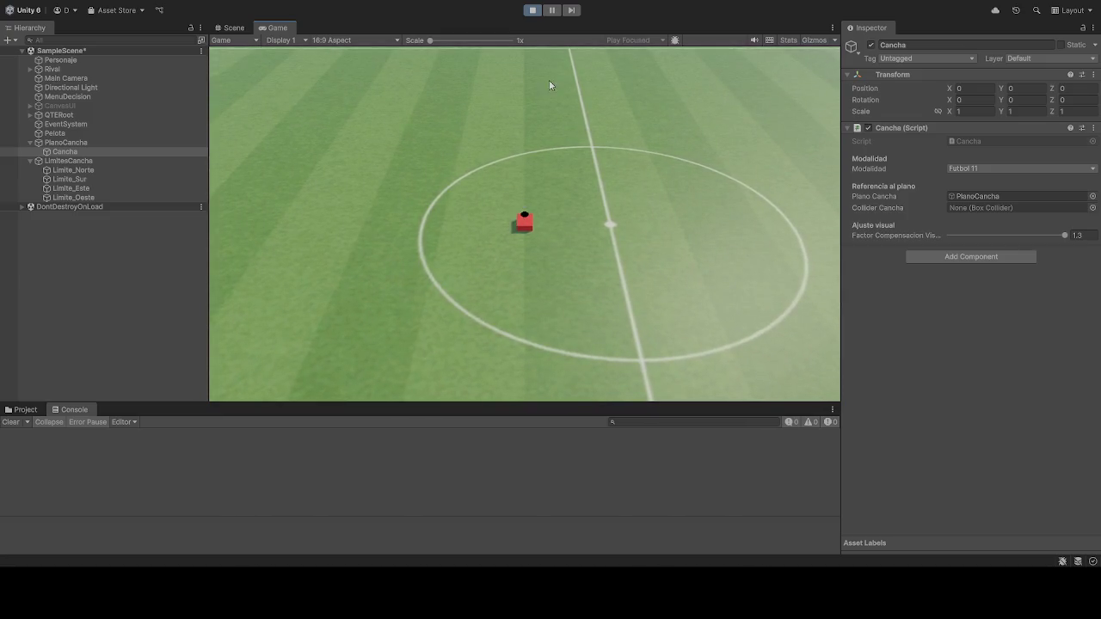
{"action": "left_click", "coordinate": [532, 10]}
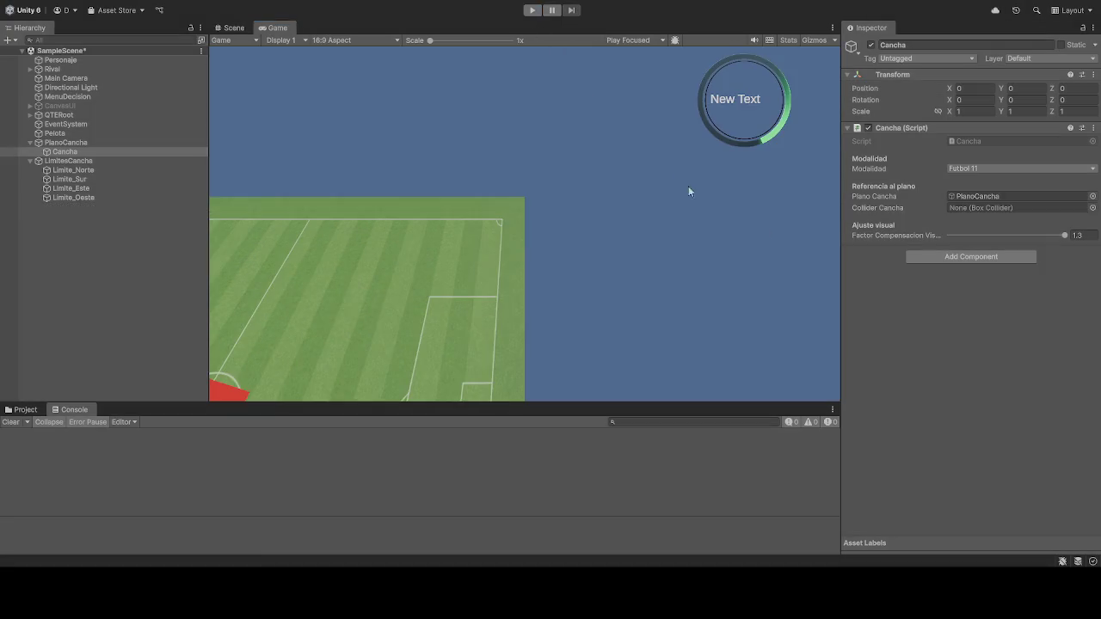
Step: Set the compensation factor back to 1, play-test it, and stop Play mode
{"action": "left_click_drag", "start_coordinate": [1067, 236], "coordinate": [674, 249]}
{"action": "left_click", "coordinate": [533, 10]}
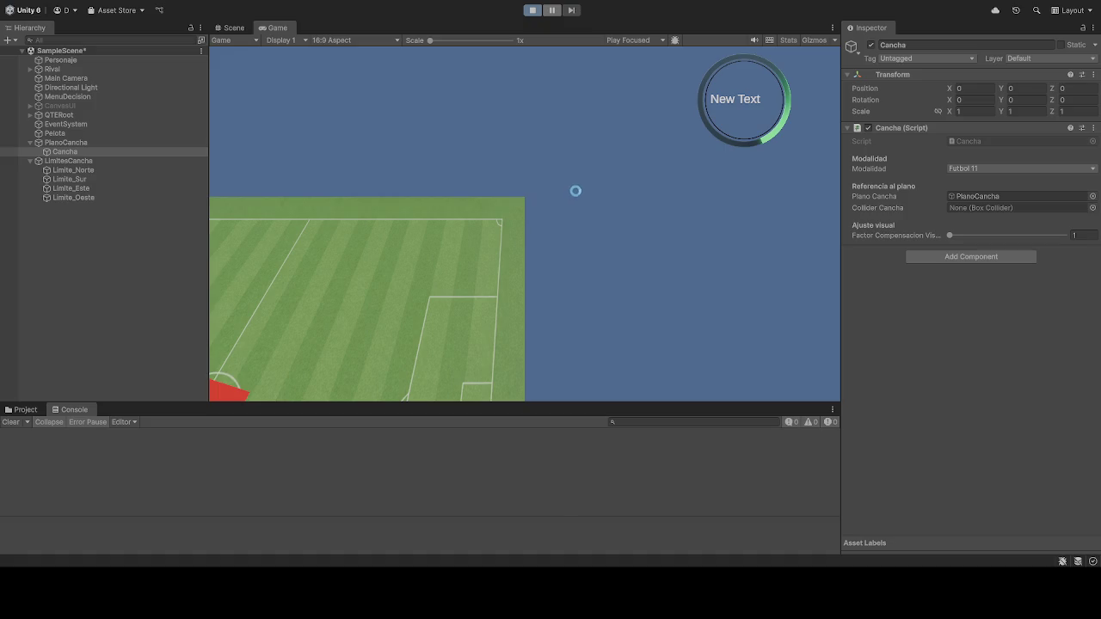
{"action": "left_click", "coordinate": [532, 10]}
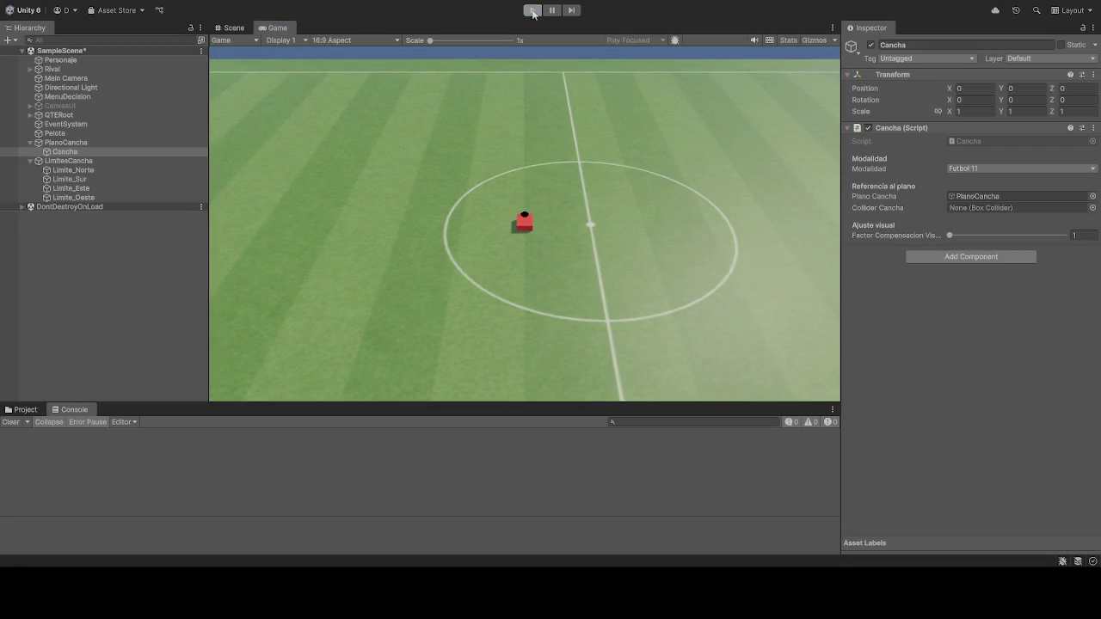
Step: Set Cancha's Factor Compensacion Visual to 1.2
{"action": "left_click", "coordinate": [1078, 236]}
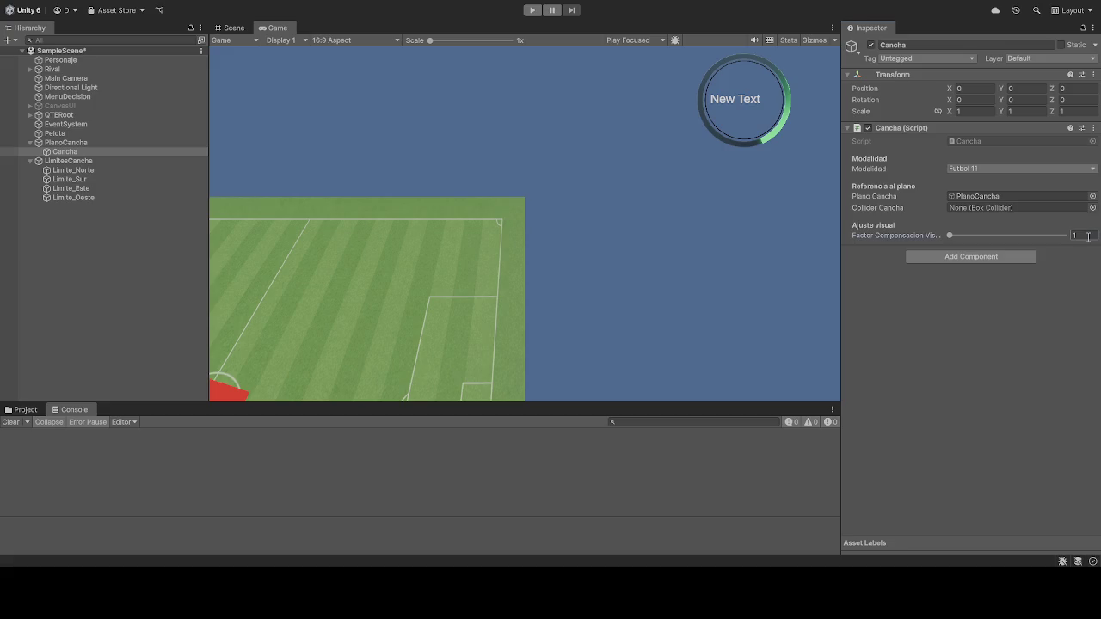
{"action": "type", "text": "1.2"}
{"action": "type", "text": "2"}
{"action": "key", "text": "BackSpace"}
{"action": "left_click", "coordinate": [1058, 333]}
Step: Inspect PlanoCancha's components, then start the scene running
{"action": "left_click", "coordinate": [64, 142]}
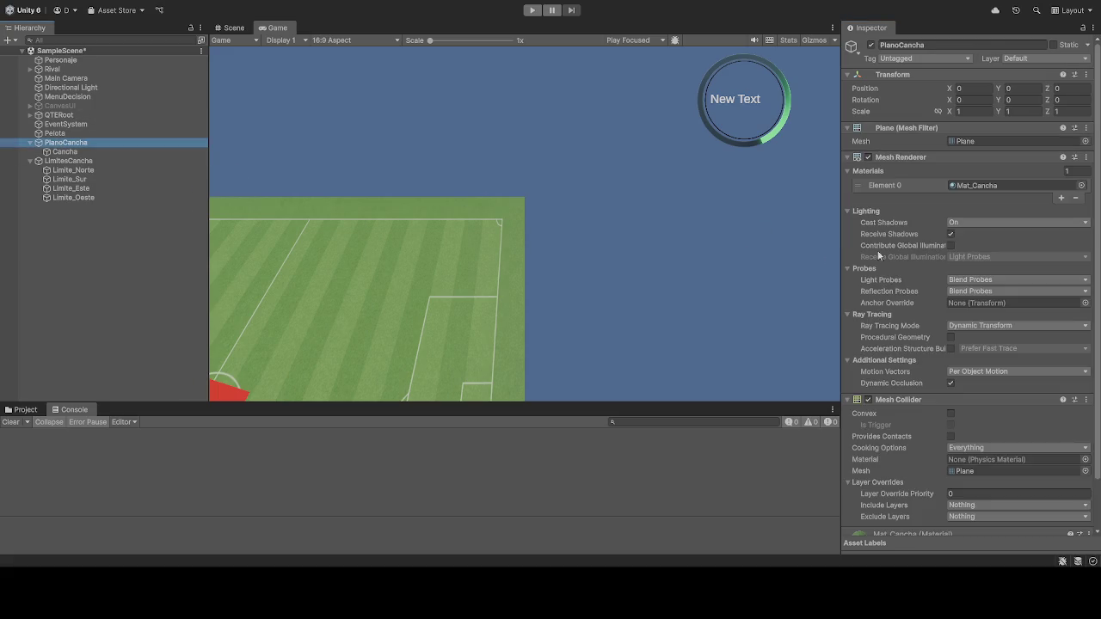
{"action": "scroll", "coordinate": [884, 253], "scroll_direction": "down", "scroll_amount": 1}
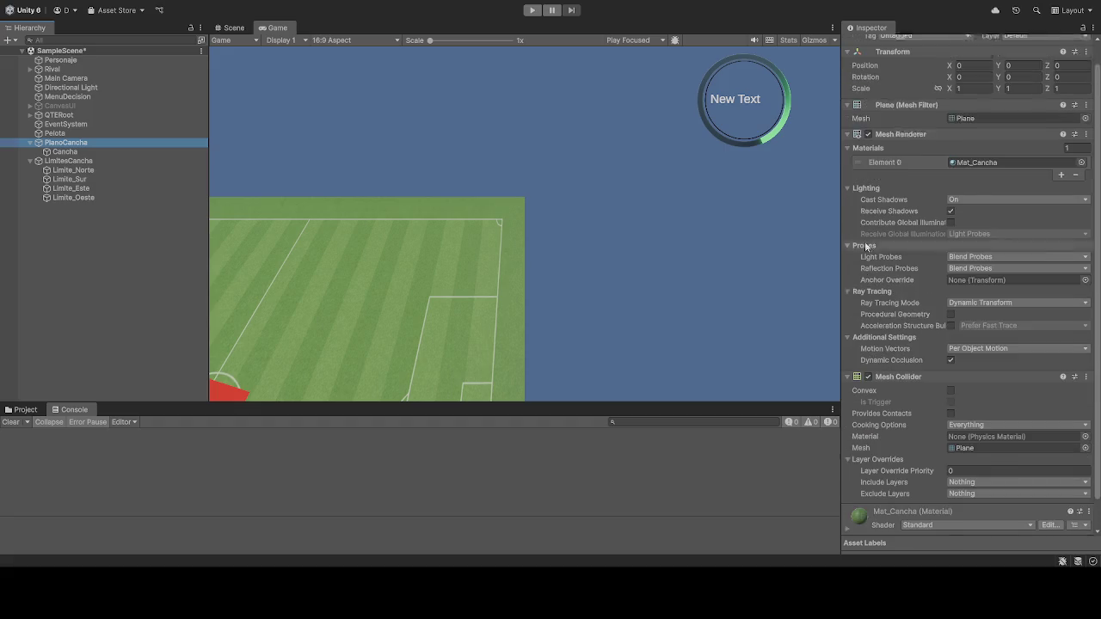
{"action": "scroll", "coordinate": [866, 247], "scroll_direction": "up", "scroll_amount": 1}
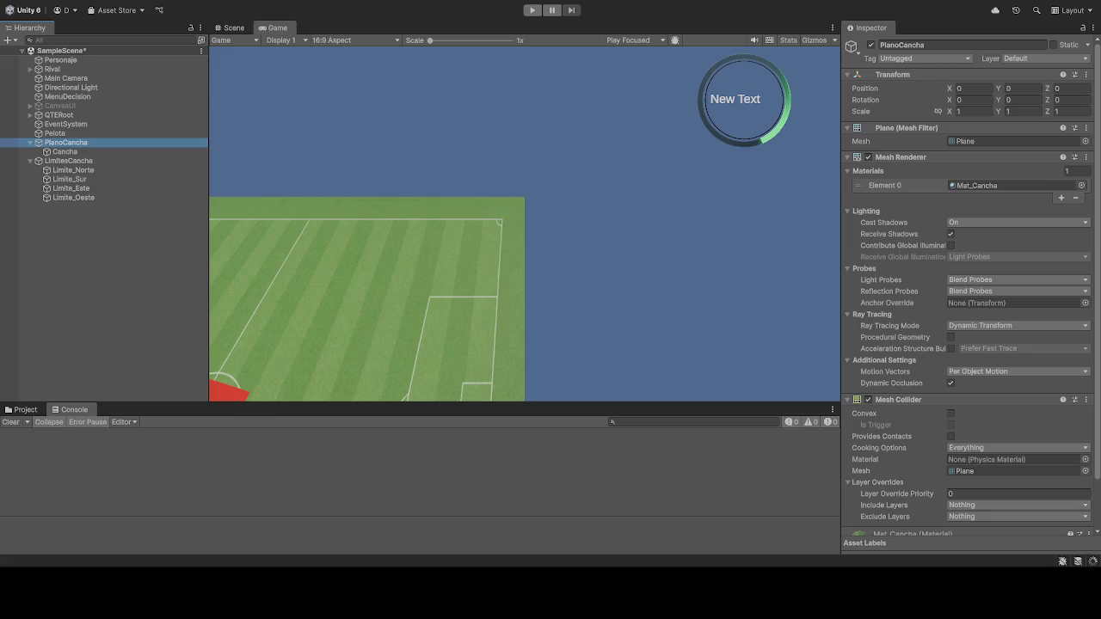
{"action": "left_click", "coordinate": [532, 10]}
Step: Run the scene and check Personaje, Rival and Cancha, ending on PlanoCancha at -10, 0, -22
{"action": "left_click", "coordinate": [532, 12]}
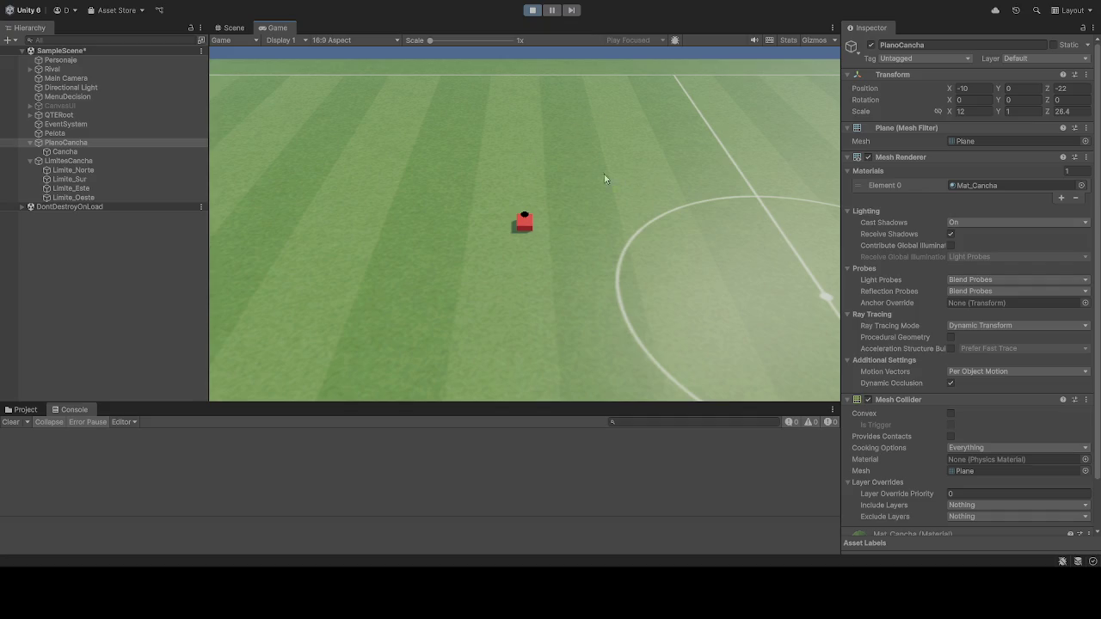
{"action": "left_click", "coordinate": [67, 60]}
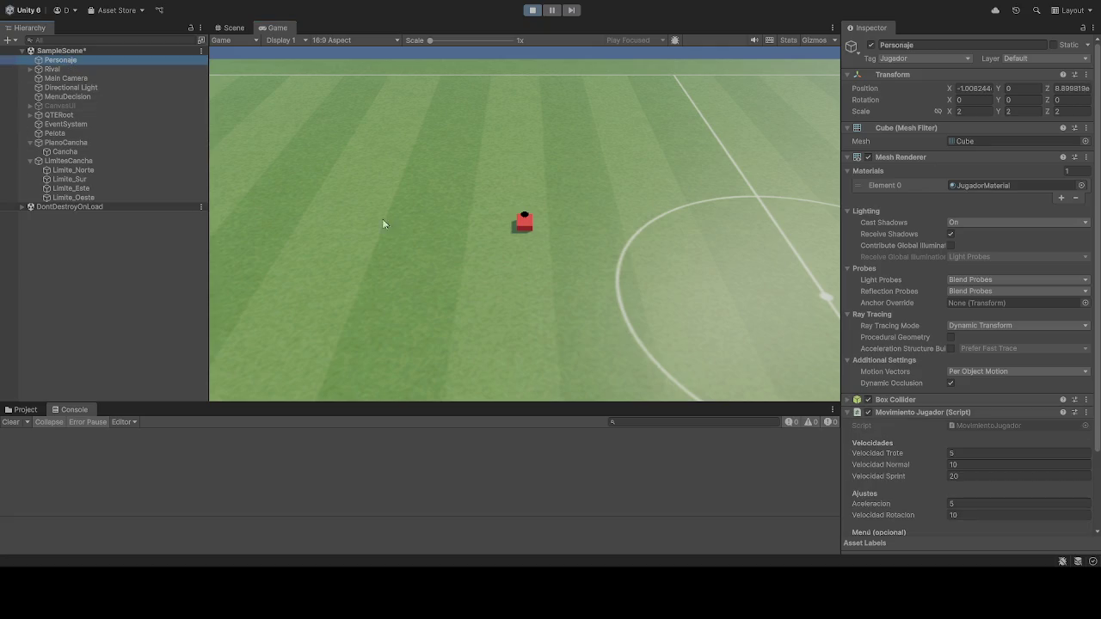
{"action": "left_click", "coordinate": [71, 70]}
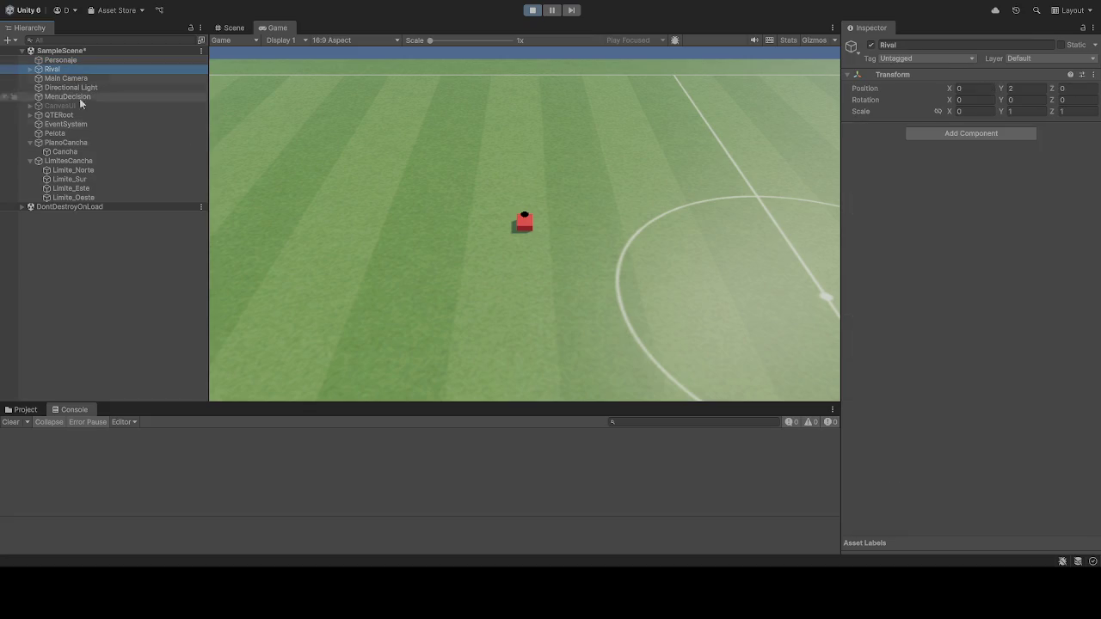
{"action": "left_click", "coordinate": [74, 162]}
{"action": "left_click", "coordinate": [75, 152]}
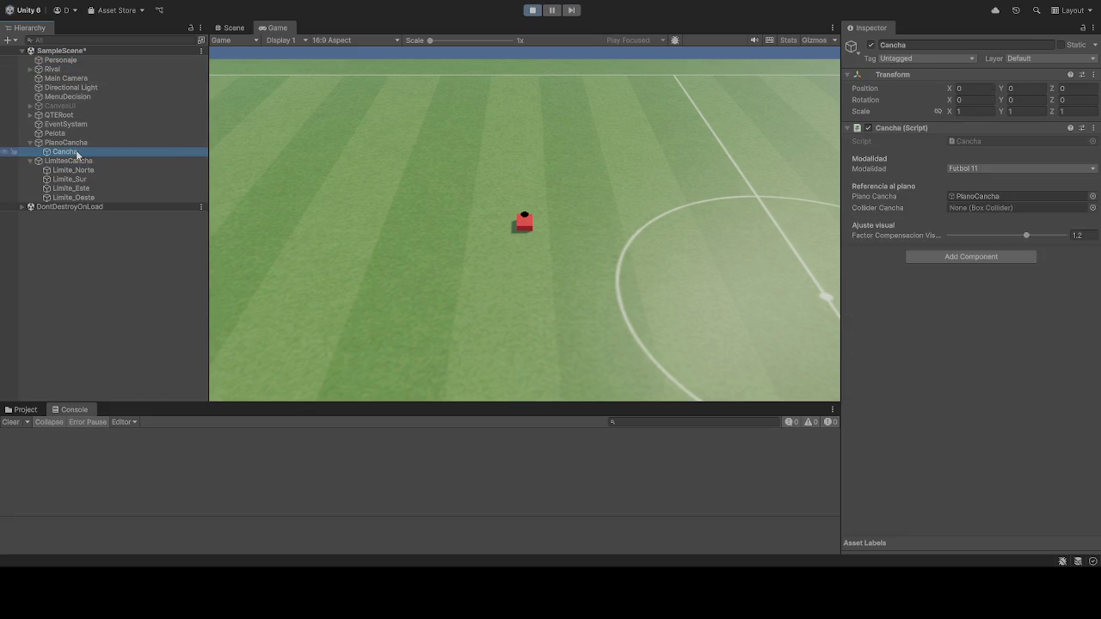
{"action": "left_click", "coordinate": [69, 143]}
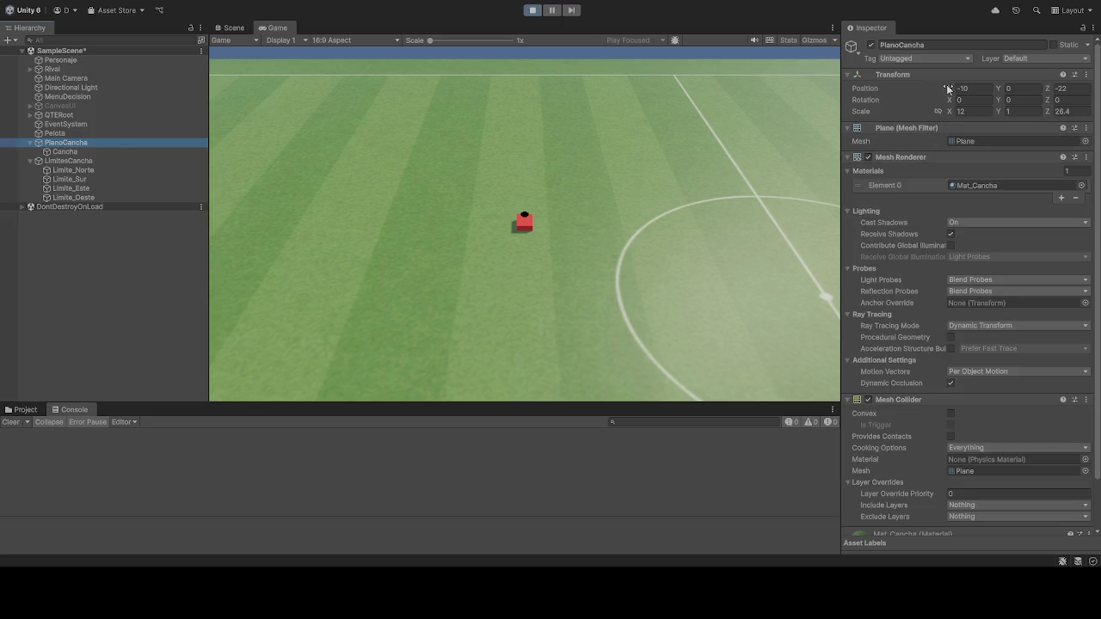
Step: Zero PlanoCancha's X and Y position, undoing an accidental Z-scale change to keep 26.4
{"action": "left_click_drag", "start_coordinate": [949, 90], "coordinate": [909, 89]}
{"action": "left_click_drag", "start_coordinate": [949, 88], "coordinate": [986, 91]}
{"action": "type", "text": "0"}
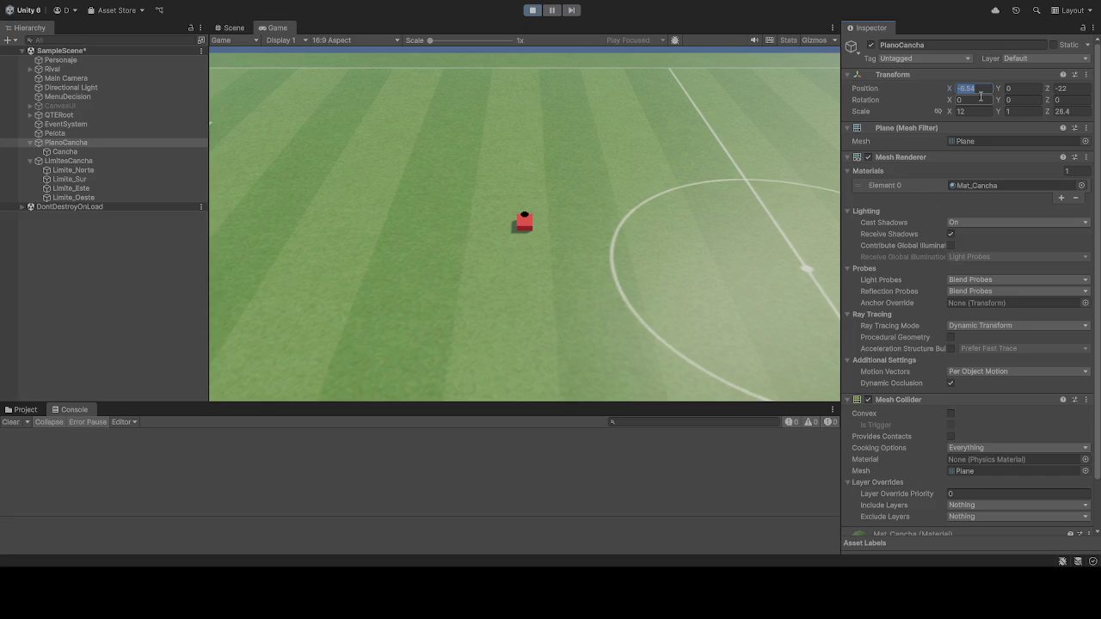
{"action": "left_click", "coordinate": [1059, 88]}
{"action": "type", "text": "0"}
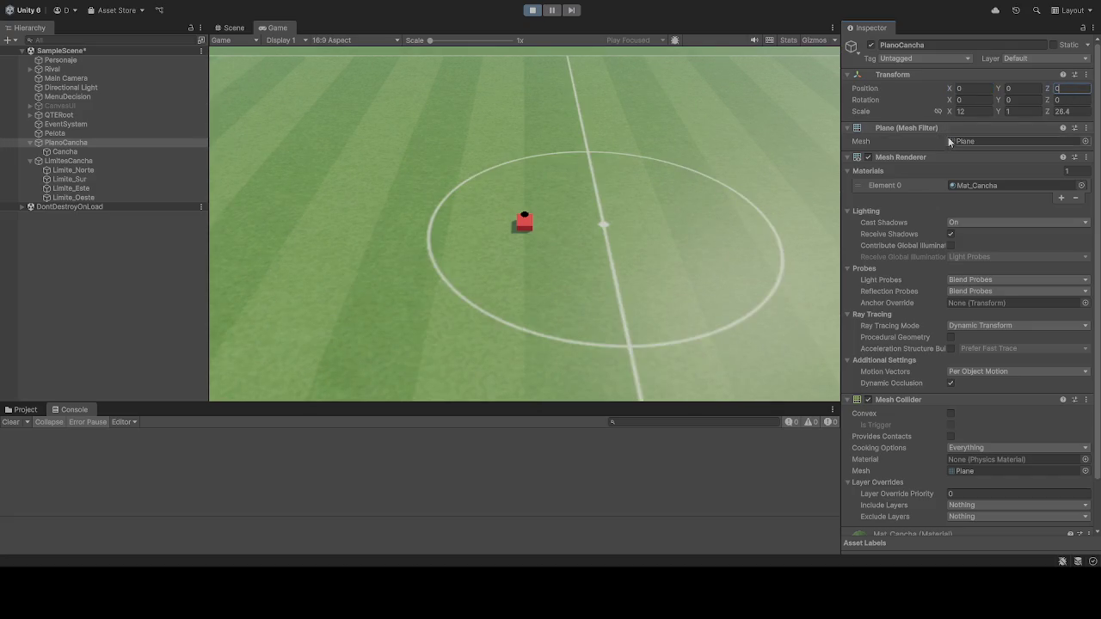
{"action": "left_click", "coordinate": [1074, 113]}
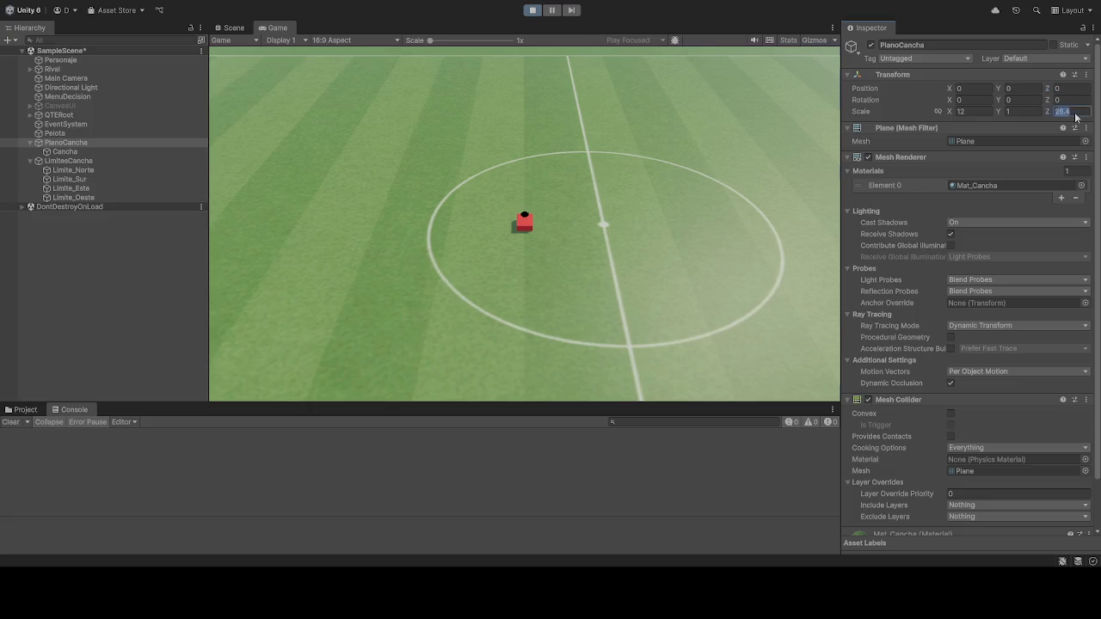
{"action": "type", "text": "0"}
{"action": "key", "text": "ctrl+z"}
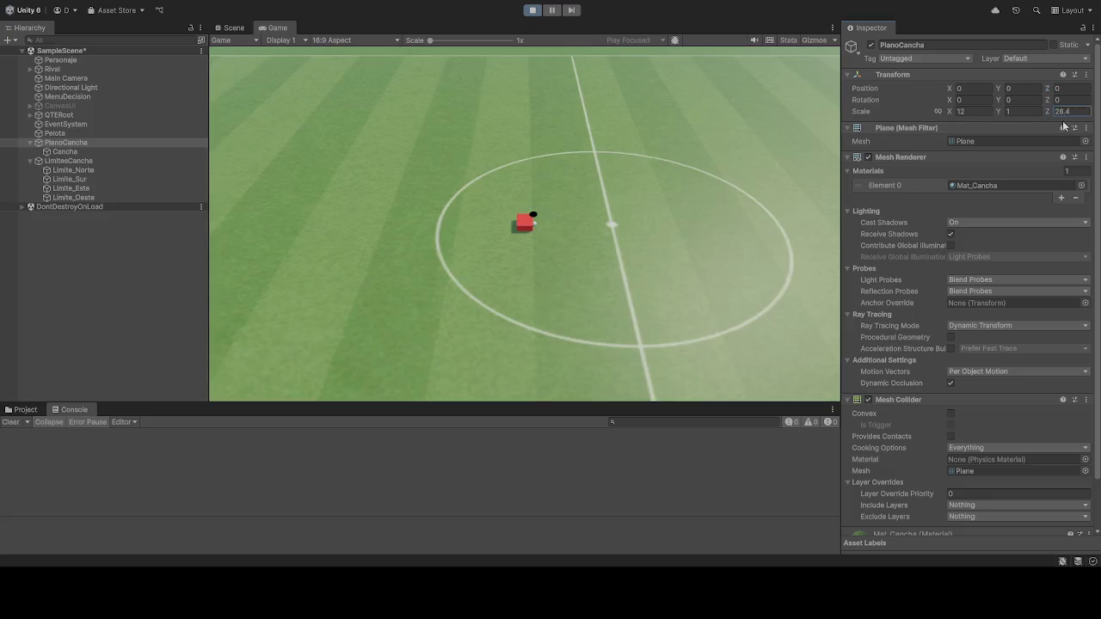
Step: Set PlanoCancha's Z position to 11
{"action": "left_click", "coordinate": [1075, 90]}
{"action": "type", "text": "10.31"}
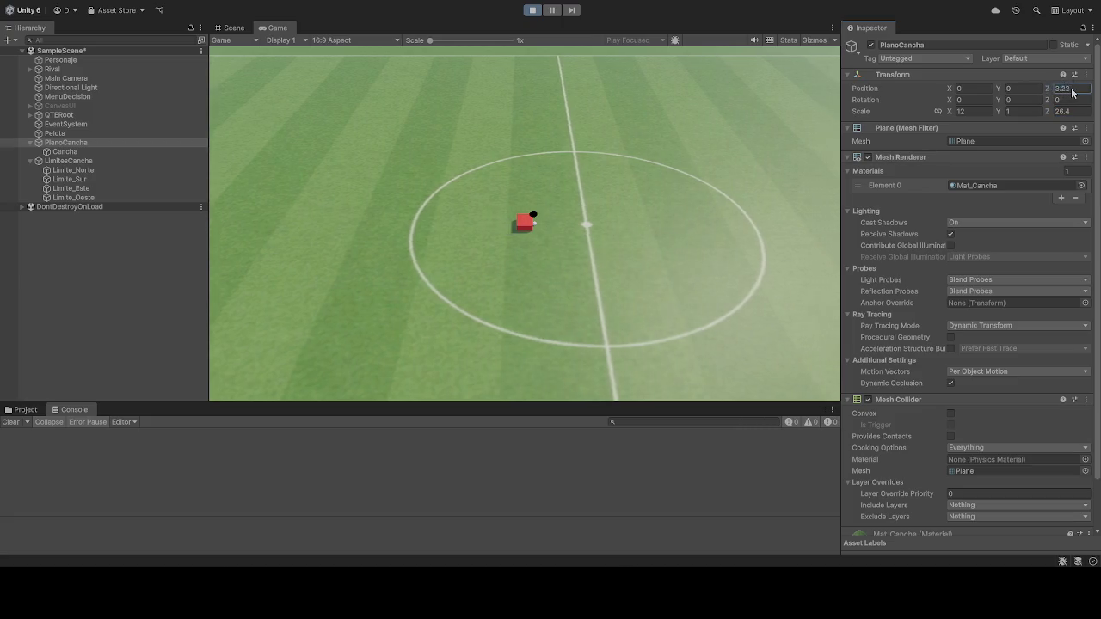
{"action": "key", "text": "BackSpace"}
{"action": "key", "text": "BackSpace"}
{"action": "key", "text": "BackSpace"}
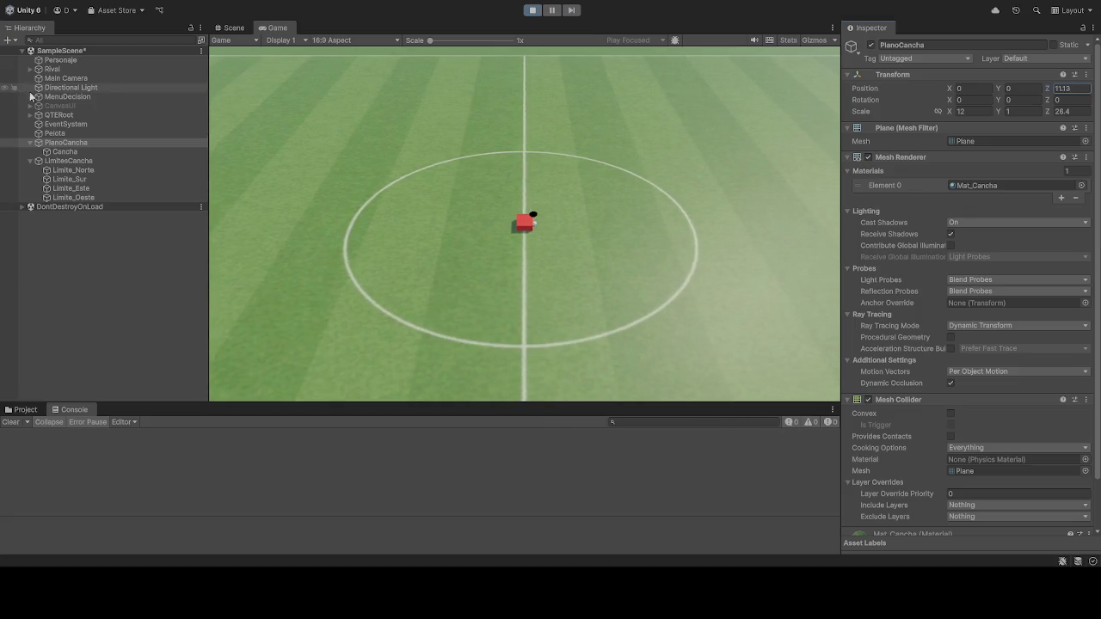
{"action": "type", "text": "1.04"}
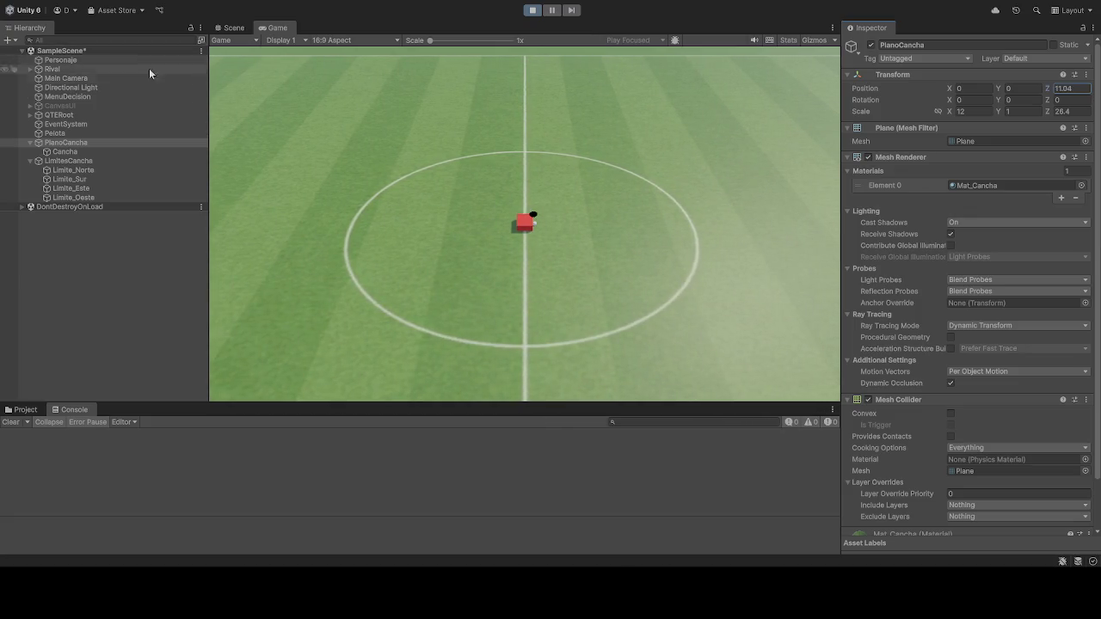
{"action": "double_click", "coordinate": [1067, 88]}
{"action": "left_click", "coordinate": [1079, 88]}
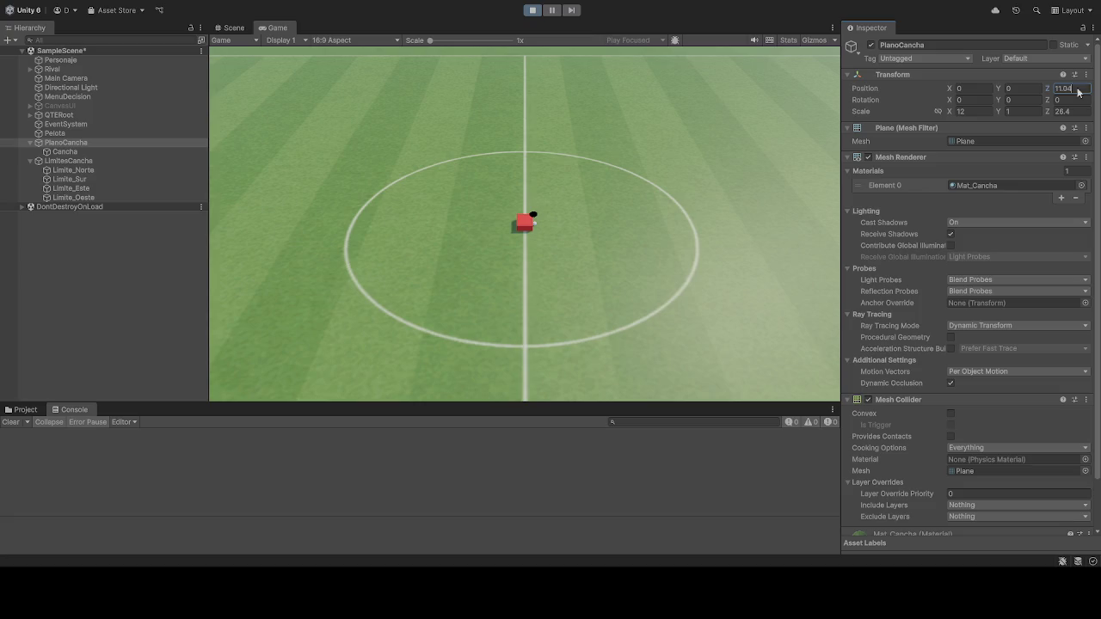
{"action": "key", "text": "Return"}
{"action": "type", "text": "11"}
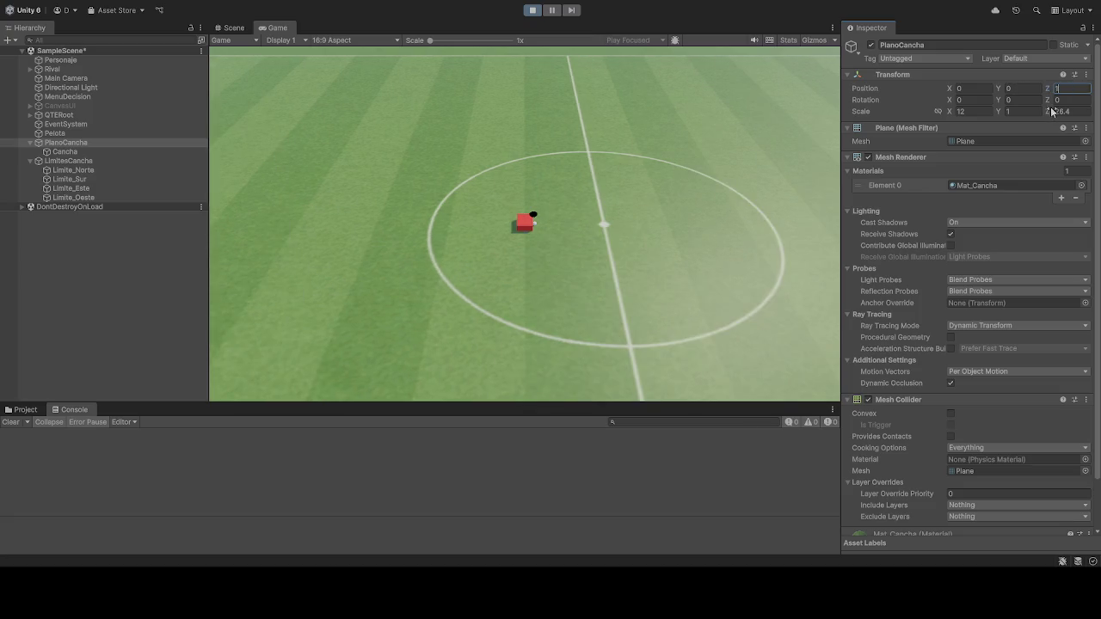
{"action": "key", "text": "Return"}
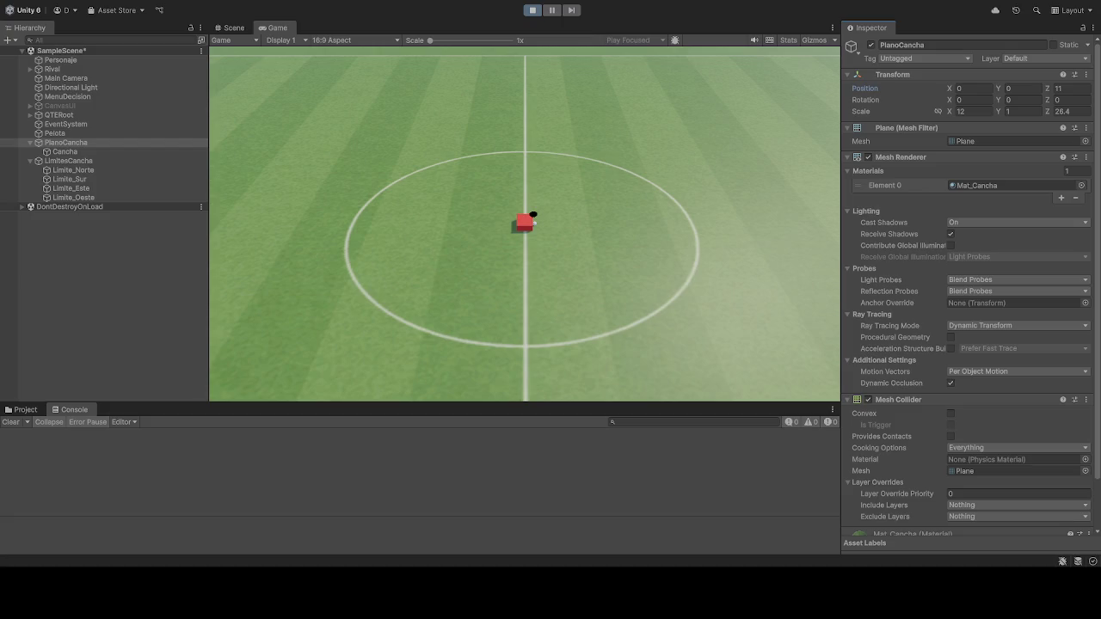
Step: Stop and rerun the game, check the Rival object, then stop the game again
{"action": "left_click", "coordinate": [533, 11]}
{"action": "left_click", "coordinate": [533, 11]}
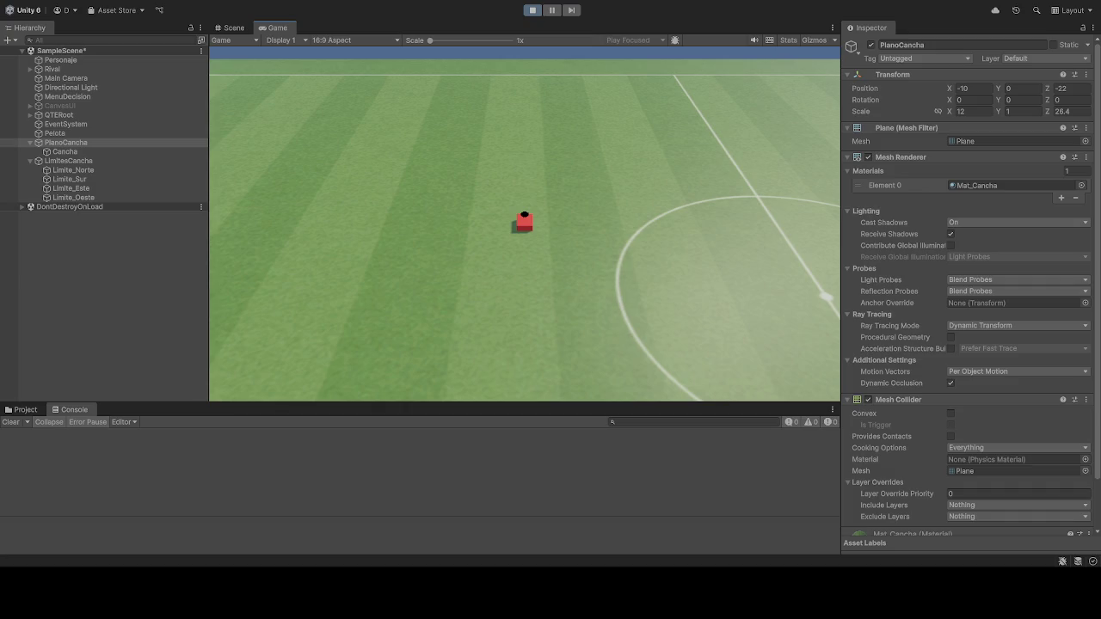
{"action": "left_click", "coordinate": [69, 71]}
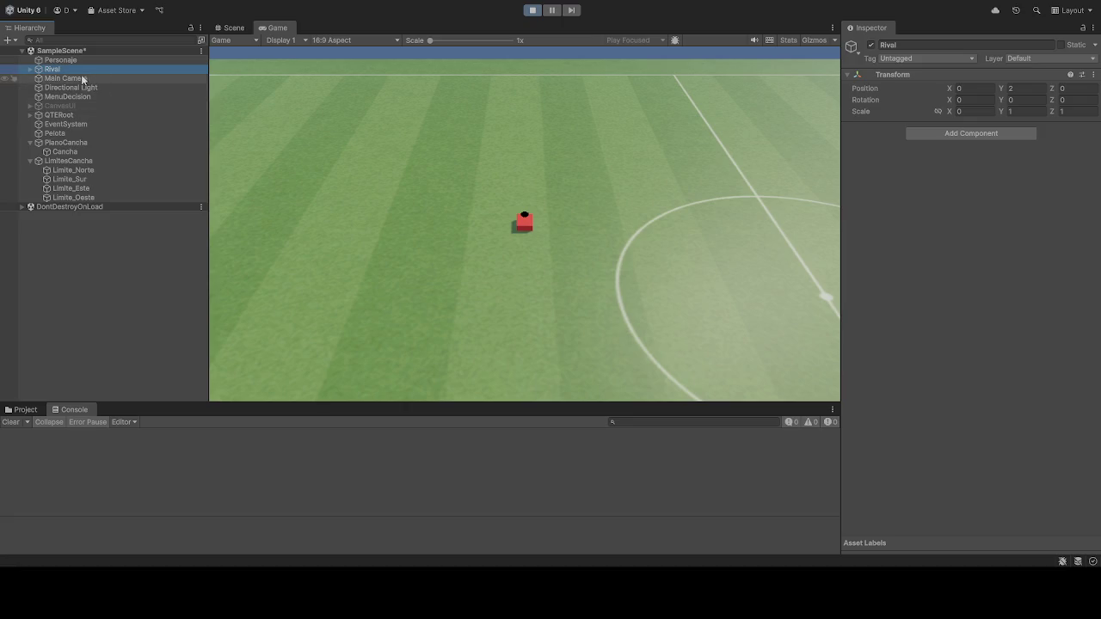
{"action": "left_click", "coordinate": [532, 12]}
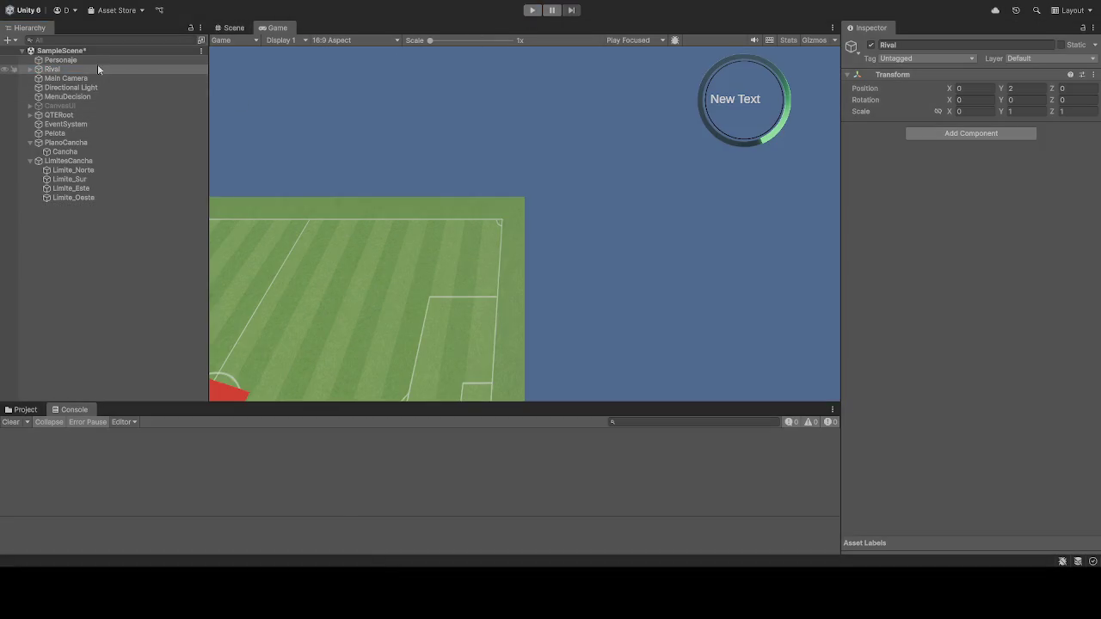
Step: Review the PlanoCancha pitch's Inspector components in edit mode, then start the game again
{"action": "left_click", "coordinate": [66, 142]}
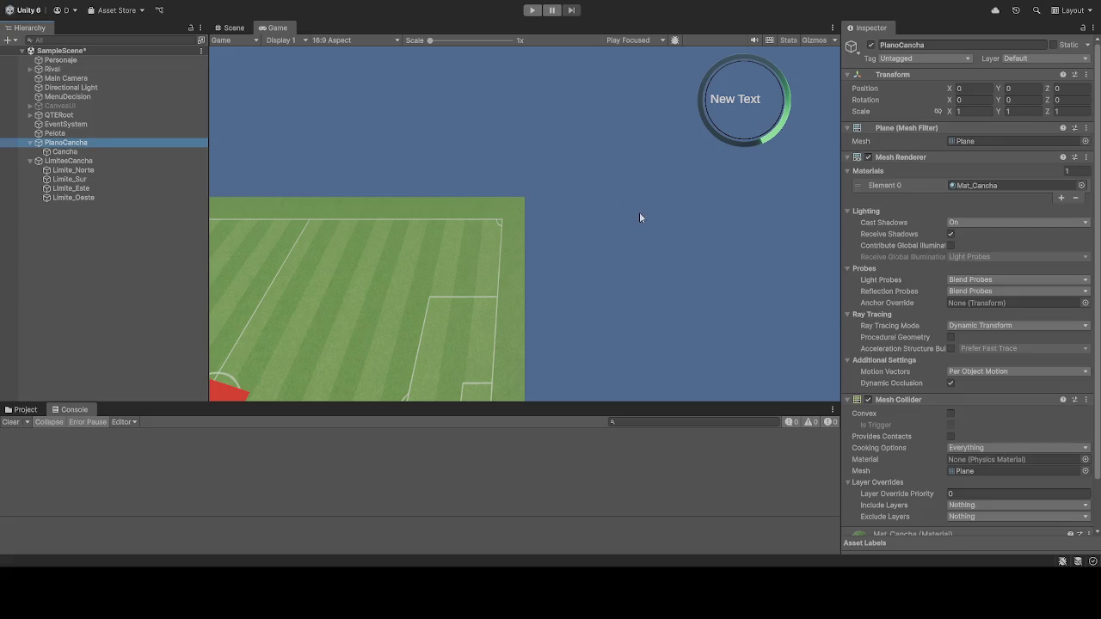
{"action": "scroll", "coordinate": [938, 331], "scroll_direction": "down", "scroll_amount": 2}
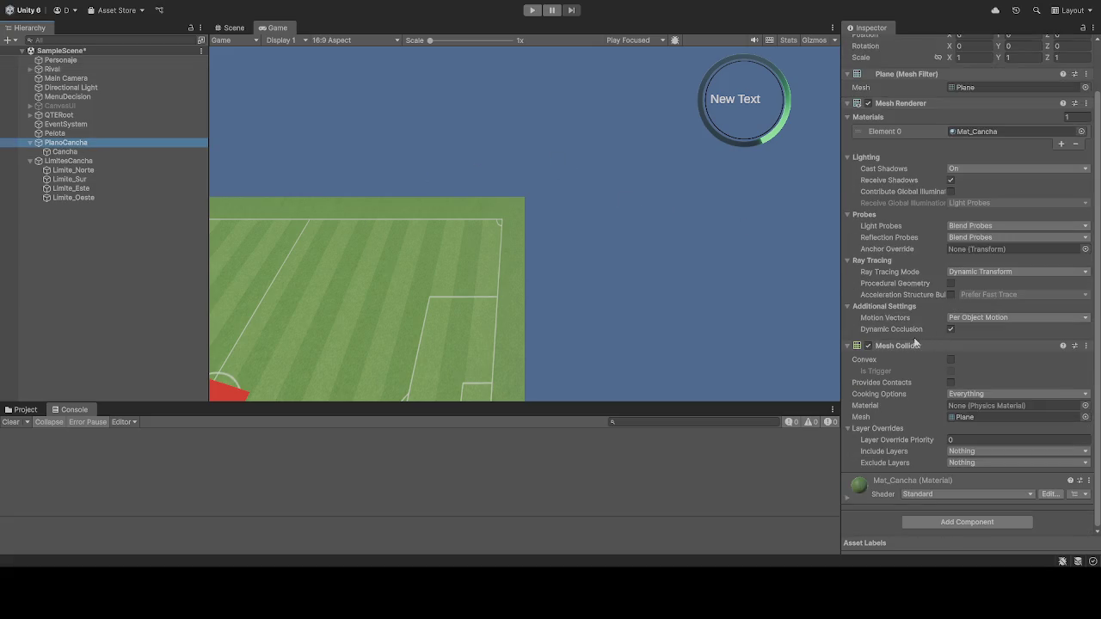
{"action": "scroll", "coordinate": [915, 343], "scroll_direction": "up", "scroll_amount": 2}
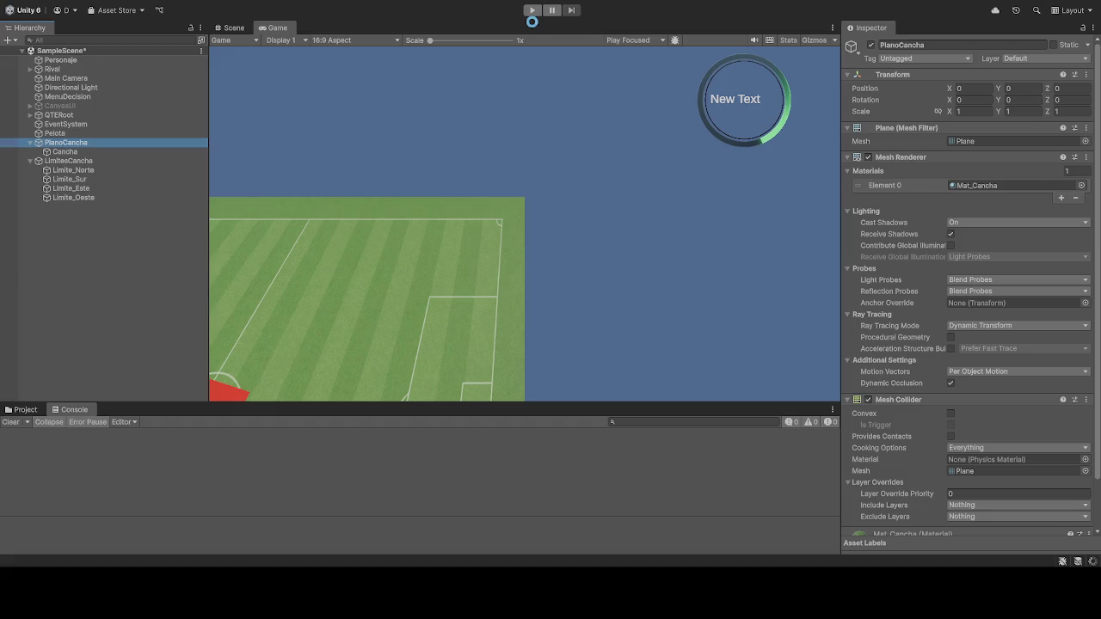
{"action": "left_click", "coordinate": [531, 9]}
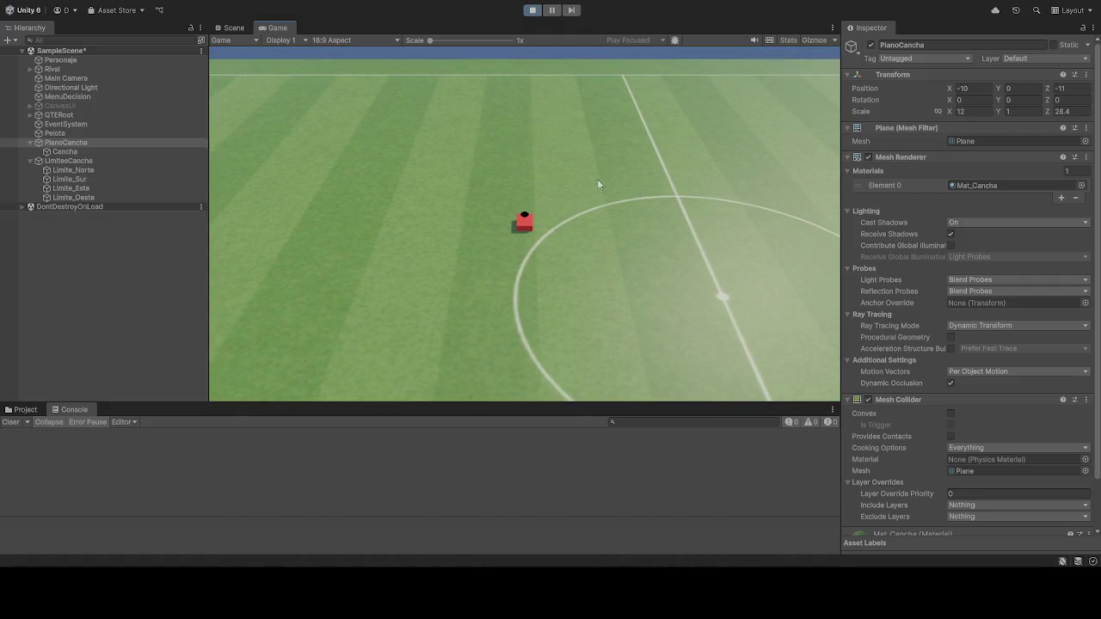
Step: Inspect EventSystem, PlanoCancha, Personaje, Rival and Pelota while the game runs
{"action": "left_click", "coordinate": [73, 125]}
{"action": "left_click", "coordinate": [77, 142]}
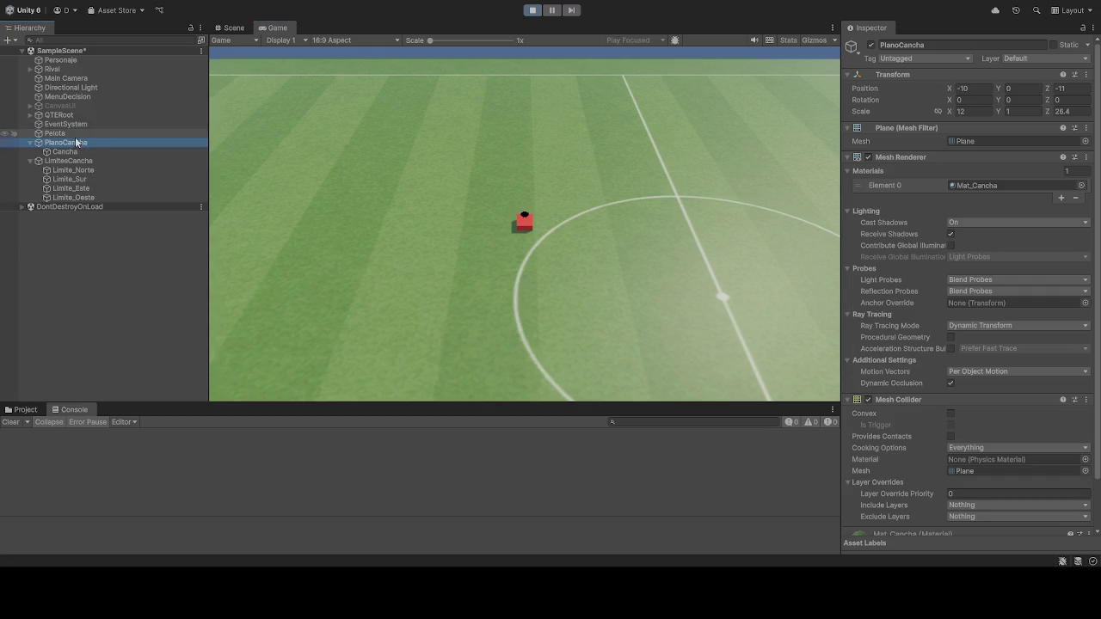
{"action": "left_click", "coordinate": [63, 62]}
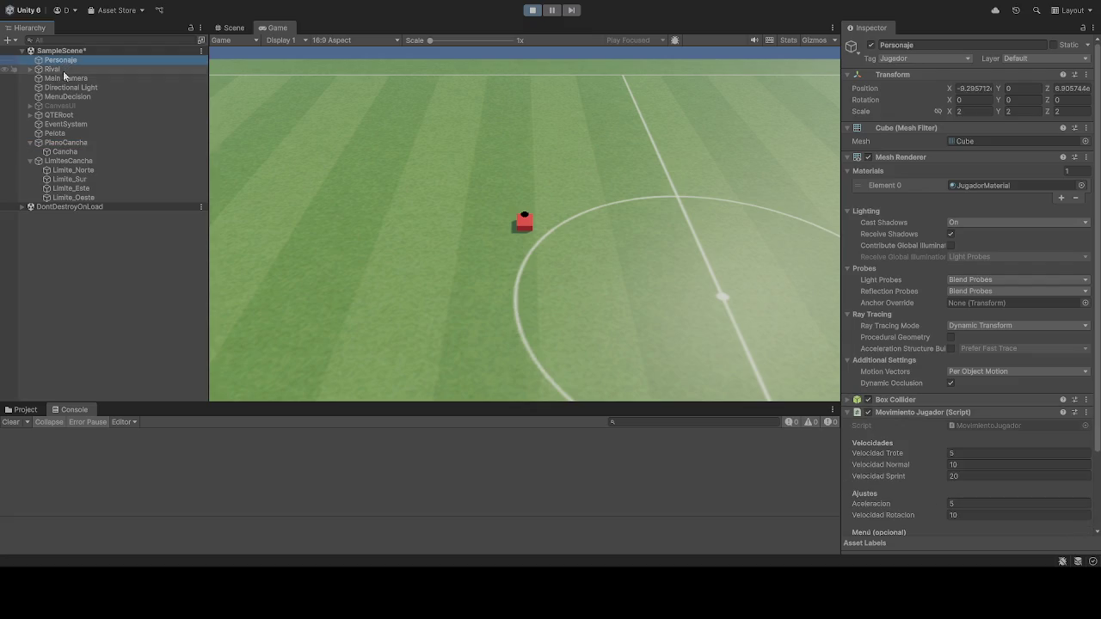
{"action": "left_click", "coordinate": [60, 70]}
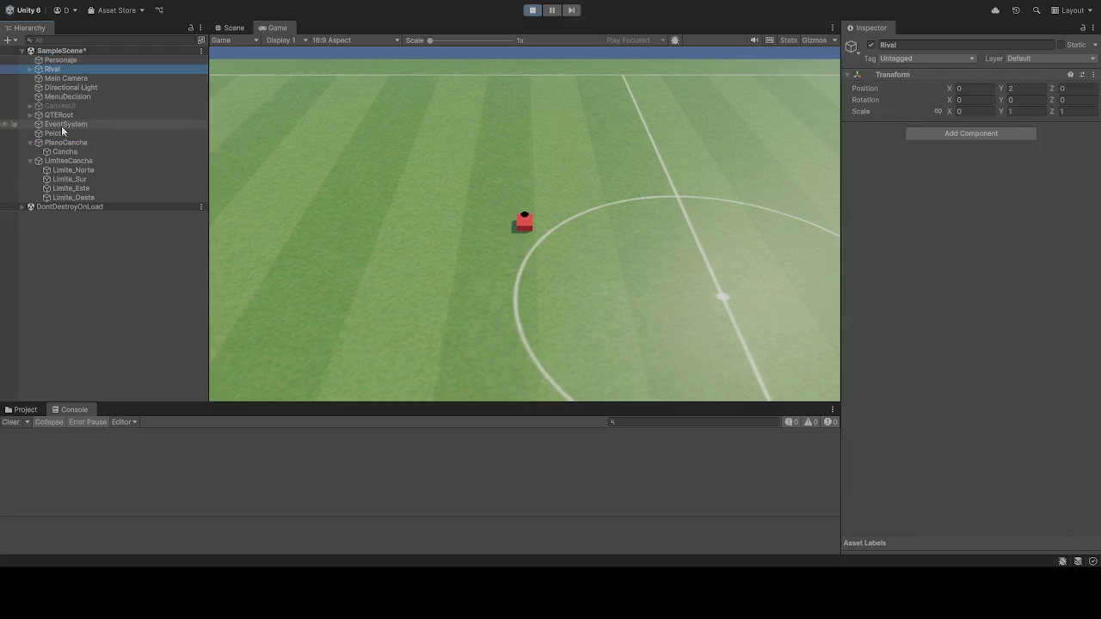
{"action": "left_click", "coordinate": [56, 134]}
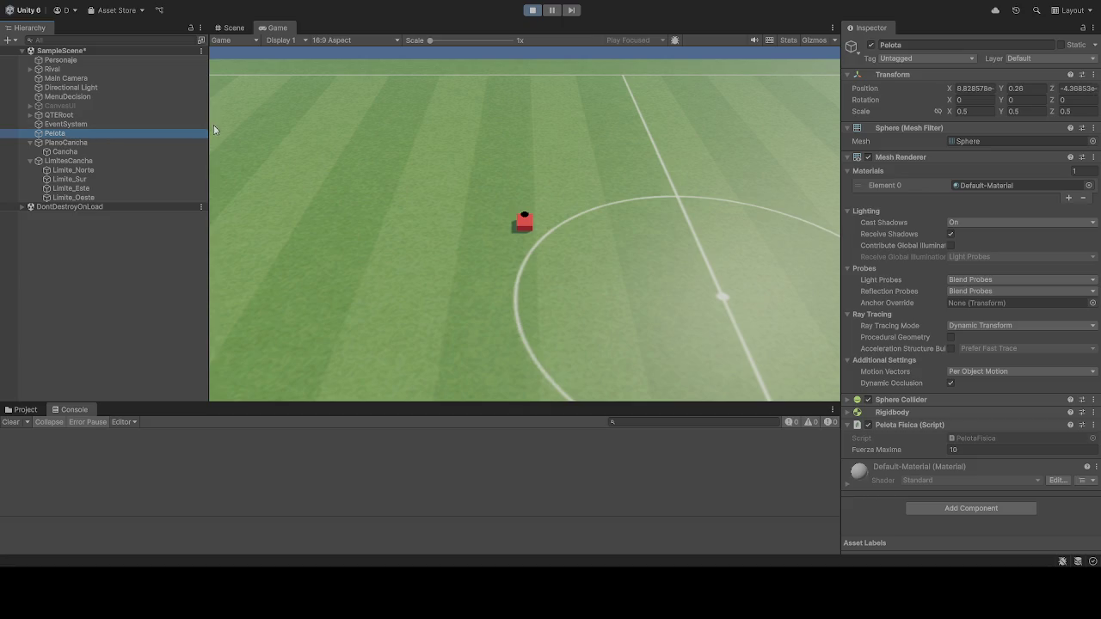
{"action": "left_click", "coordinate": [378, 184]}
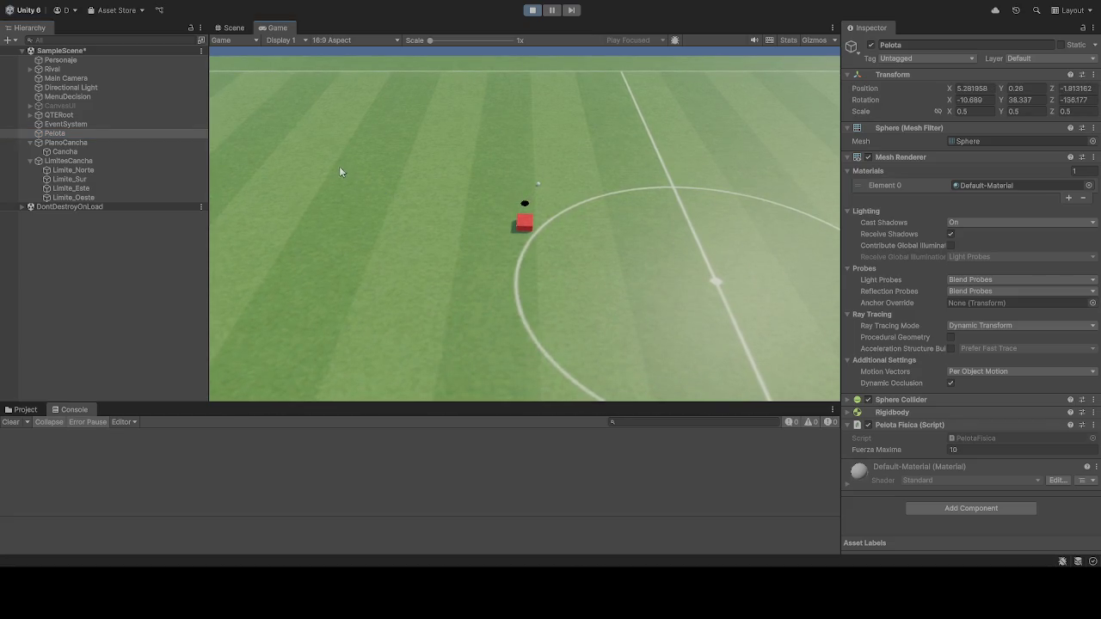
Step: Check Personaje, Rival, Directional Light and MenuDecision, then begin editing PlanoCancha's X position of -10
{"action": "left_click", "coordinate": [61, 60]}
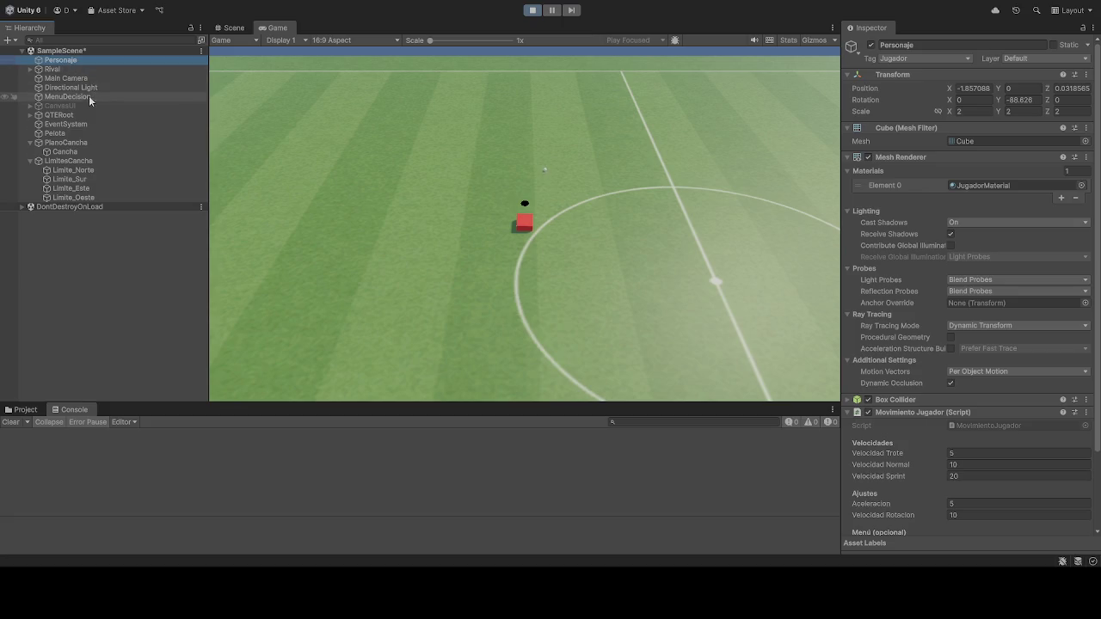
{"action": "left_click", "coordinate": [58, 68]}
{"action": "left_click", "coordinate": [59, 87]}
{"action": "left_click", "coordinate": [68, 97]}
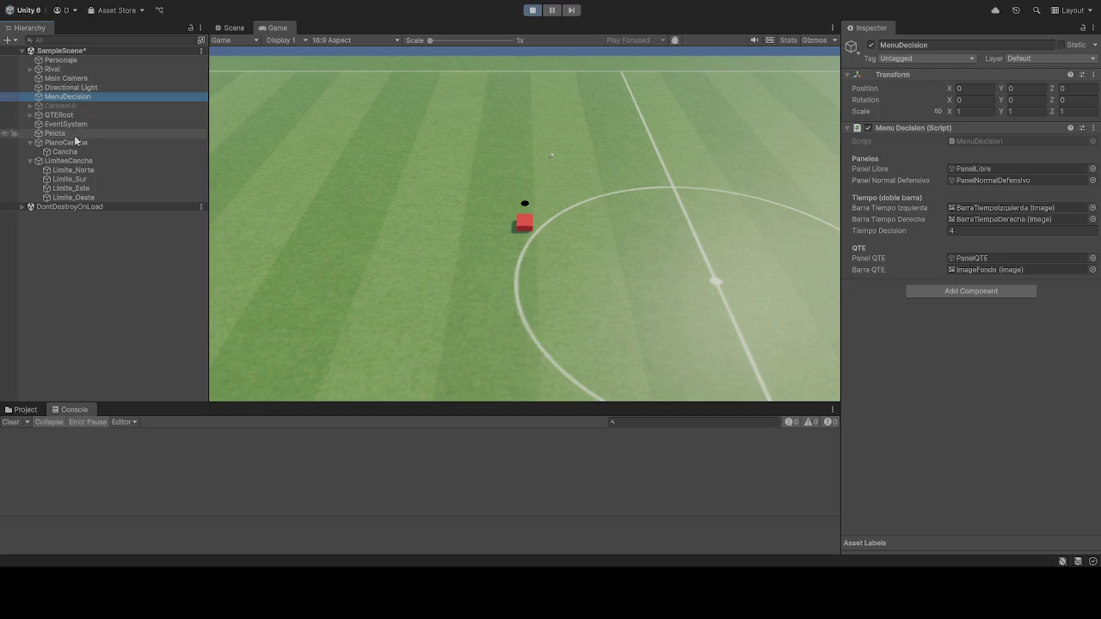
{"action": "left_click", "coordinate": [63, 70]}
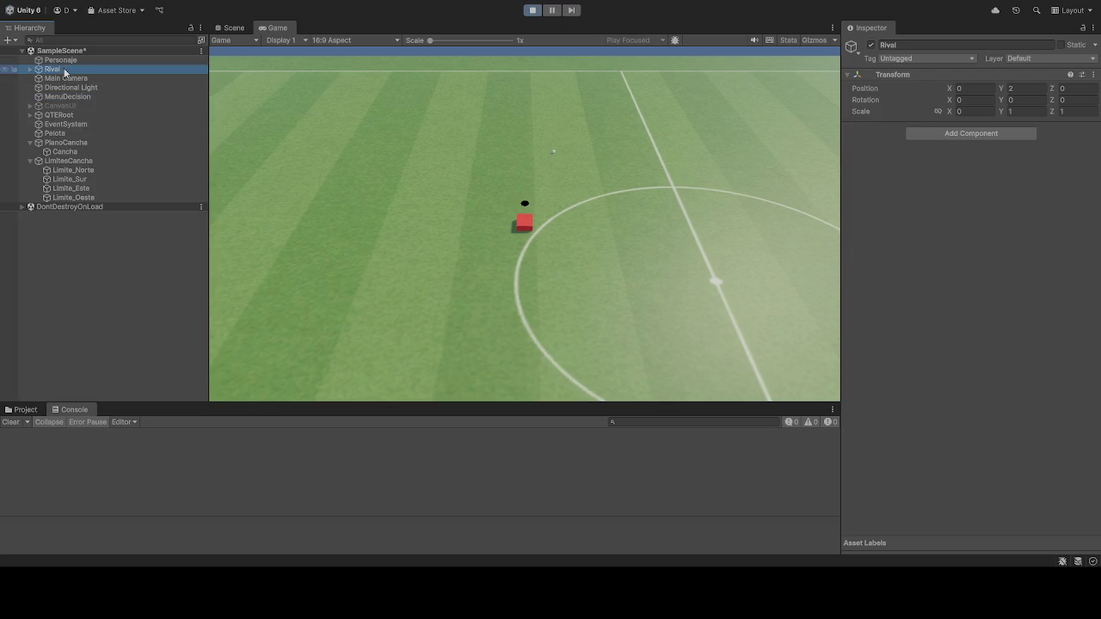
{"action": "left_click", "coordinate": [72, 144]}
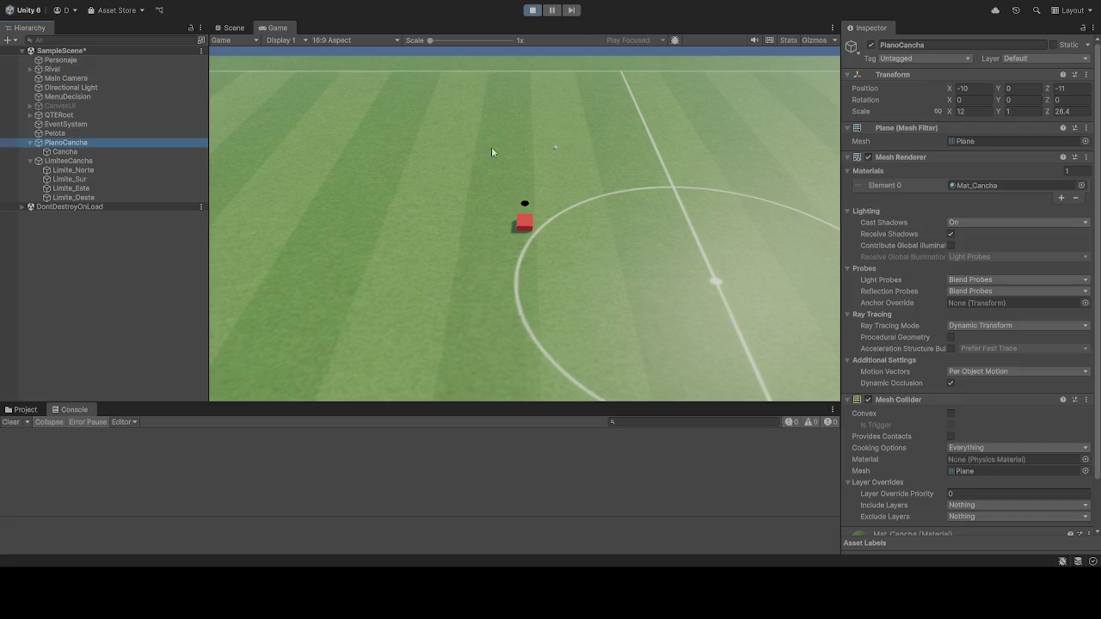
{"action": "left_click", "coordinate": [971, 87]}
Step: Set PlanoCancha's Position X to 0 and Position Z to 10
{"action": "type", "text": "0"}
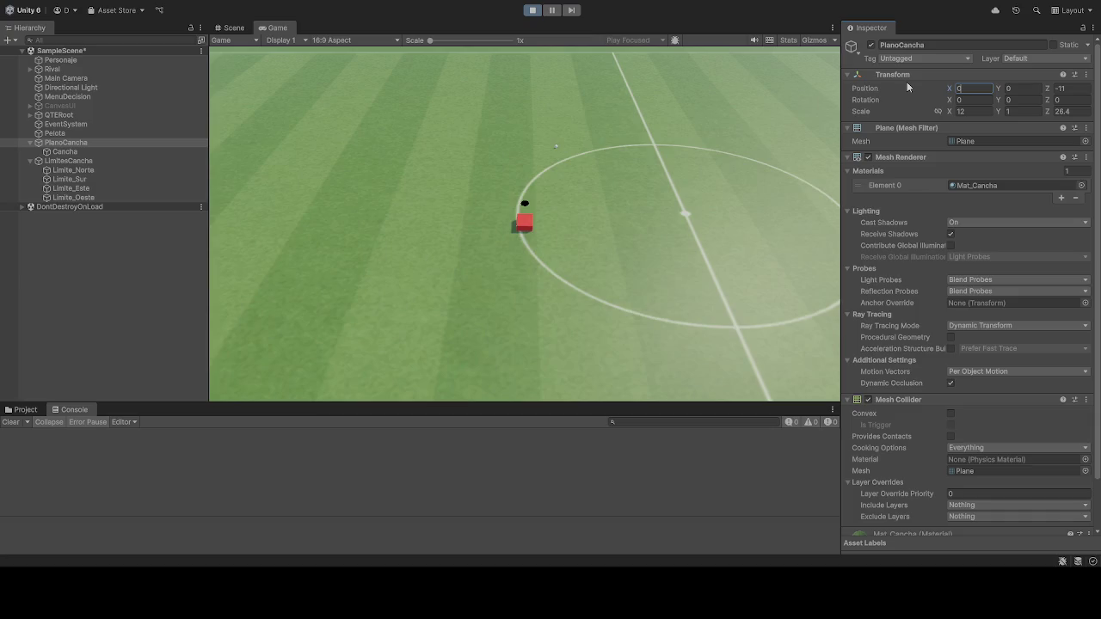
{"action": "left_click", "coordinate": [1075, 88]}
{"action": "type", "text": "011"}
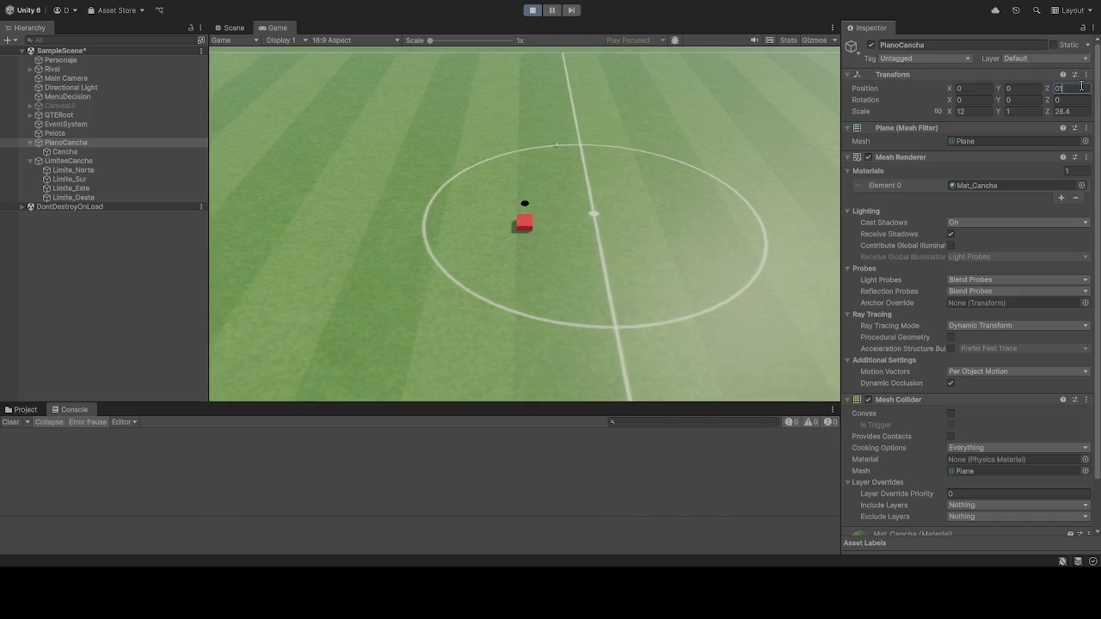
{"action": "key", "text": "BackSpace"}
{"action": "key", "text": "BackSpace"}
{"action": "key", "text": "BackSpace"}
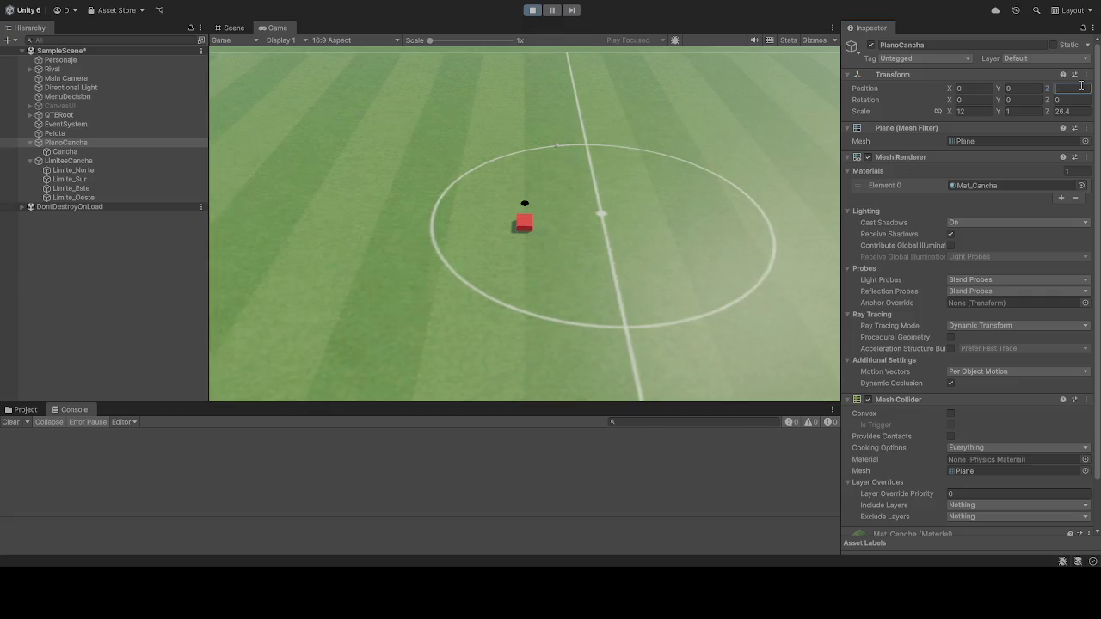
{"action": "type", "text": "11"}
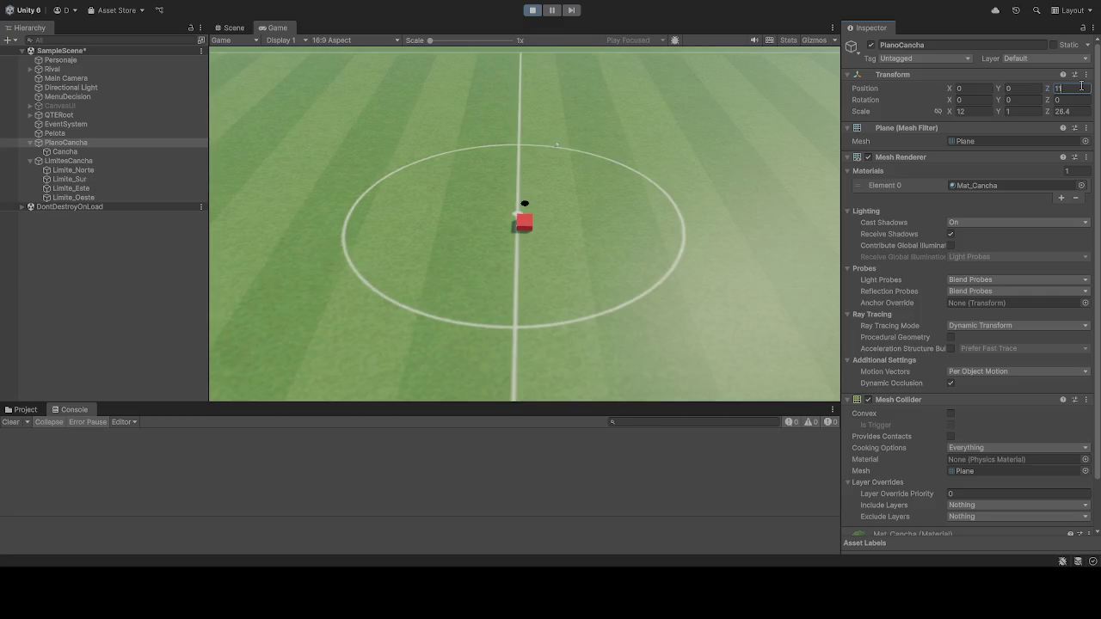
{"action": "key", "text": "BackSpace"}
{"action": "type", "text": "0"}
Step: Try PlanoCancha X values -1 and -3, then settle on X -2
{"action": "left_click", "coordinate": [983, 88]}
{"action": "type", "text": "1"}
{"action": "key", "text": "BackSpace"}
{"action": "type", "text": "-1"}
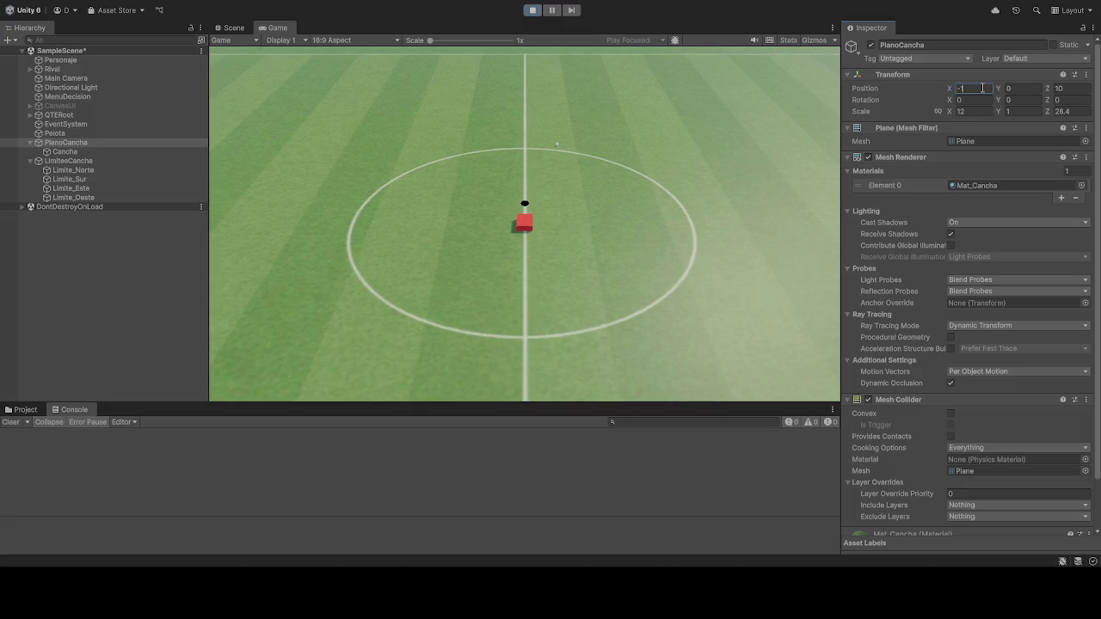
{"action": "key", "text": "BackSpace"}
{"action": "type", "text": "2"}
{"action": "key", "text": "BackSpace"}
{"action": "type", "text": "3"}
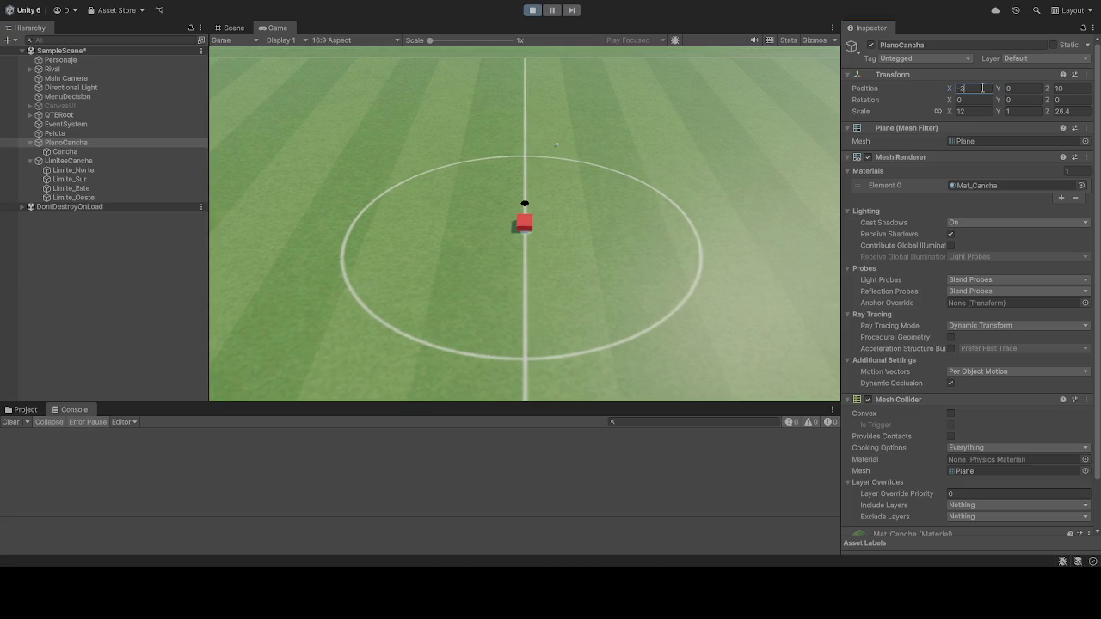
{"action": "key", "text": "BackSpace"}
{"action": "type", "text": "2"}
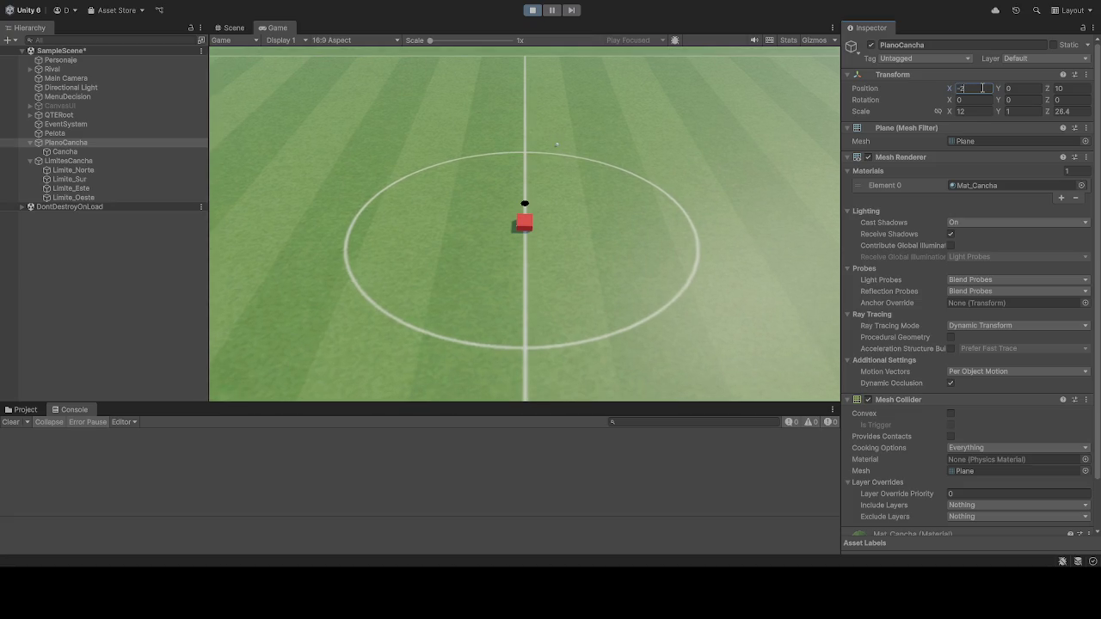
{"action": "left_click", "coordinate": [709, 191]}
Step: Stop and restart Play mode, resetting PlanoCancha to -10, 0, -11
{"action": "left_click", "coordinate": [532, 11]}
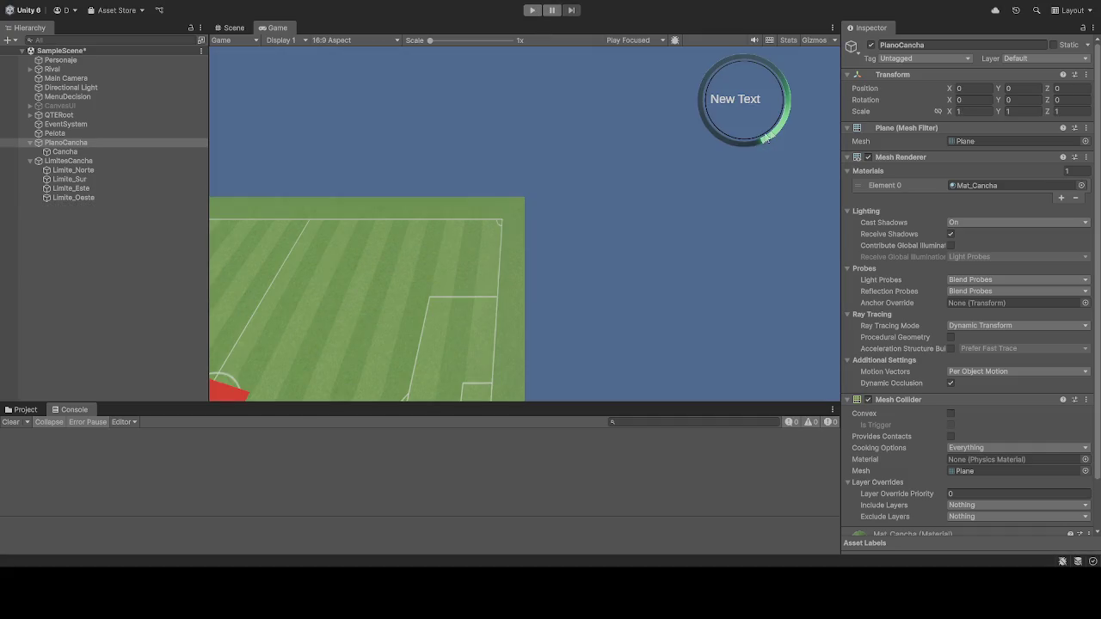
{"action": "left_click", "coordinate": [532, 10]}
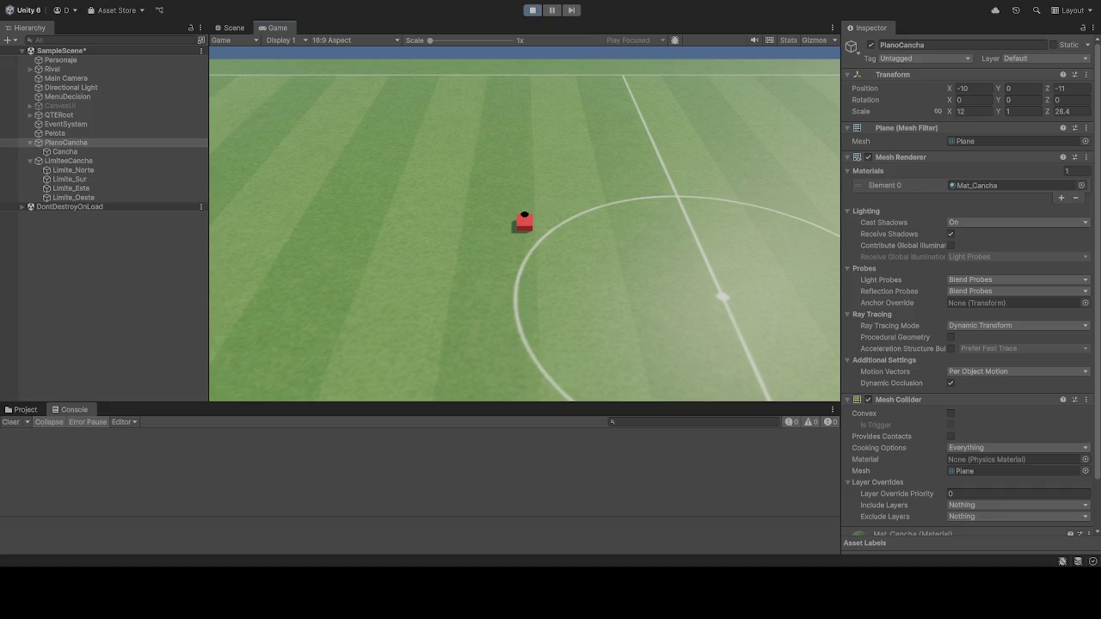
Step: Set PlanoCancha's Position Z to 10 and try X values -2 and -1
{"action": "left_click", "coordinate": [1069, 88]}
{"action": "type", "text": "0"}
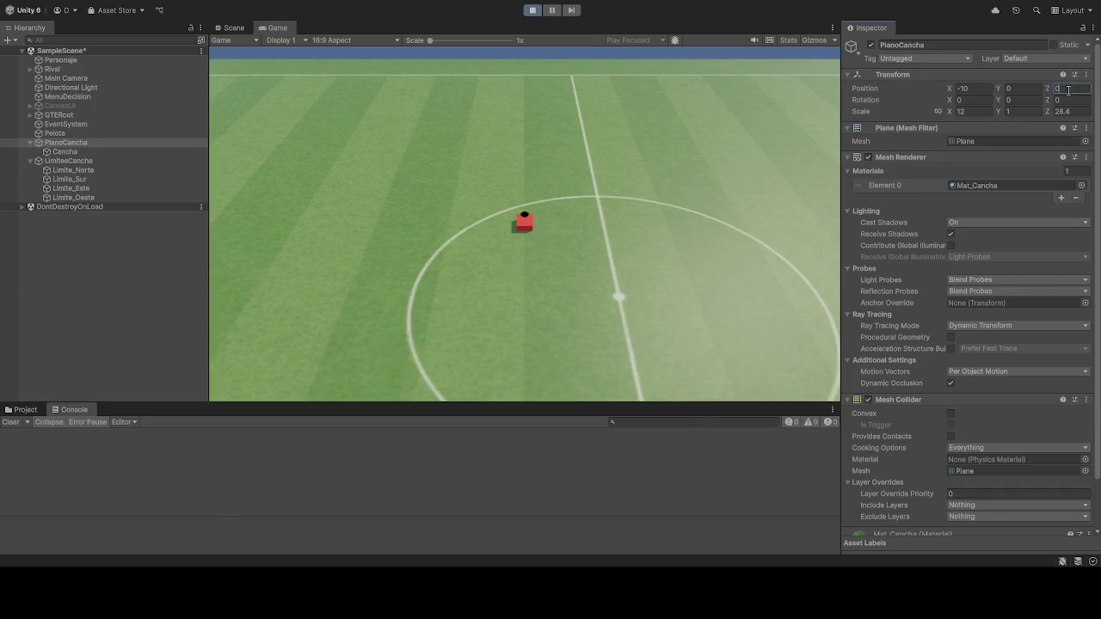
{"action": "type", "text": "11"}
{"action": "key", "text": "BackSpace"}
{"action": "type", "text": "0"}
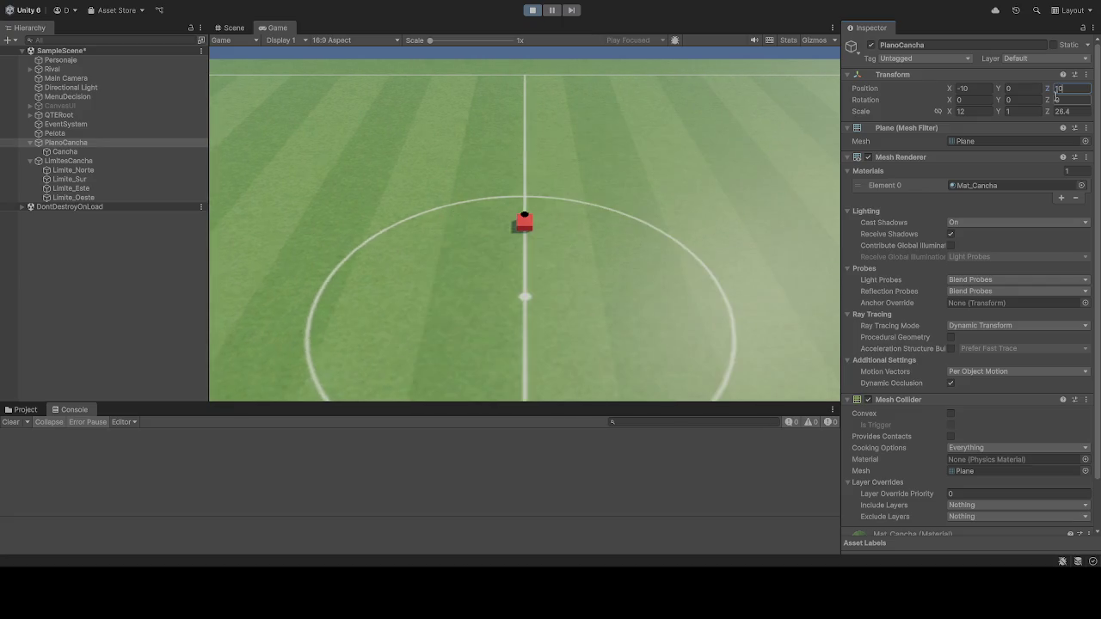
{"action": "left_click", "coordinate": [980, 88]}
{"action": "type", "text": "-2"}
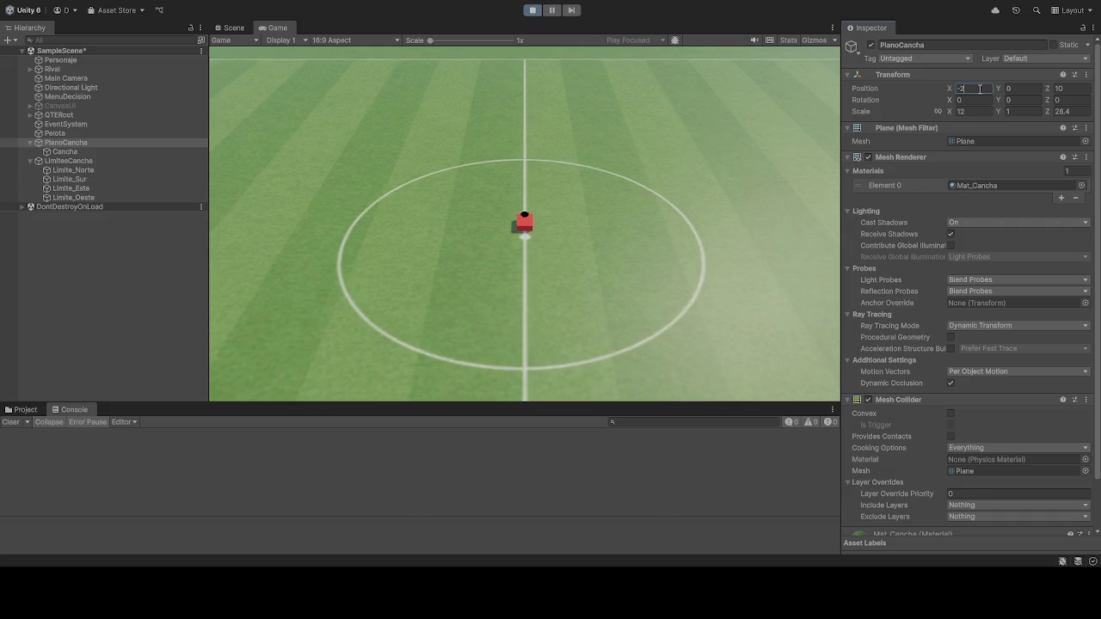
{"action": "key", "text": "BackSpace"}
{"action": "key", "text": "BackSpace"}
{"action": "type", "text": "2"}
{"action": "key", "text": "BackSpace"}
{"action": "type", "text": "-2"}
{"action": "key", "text": "BackSpace"}
{"action": "type", "text": "1"}
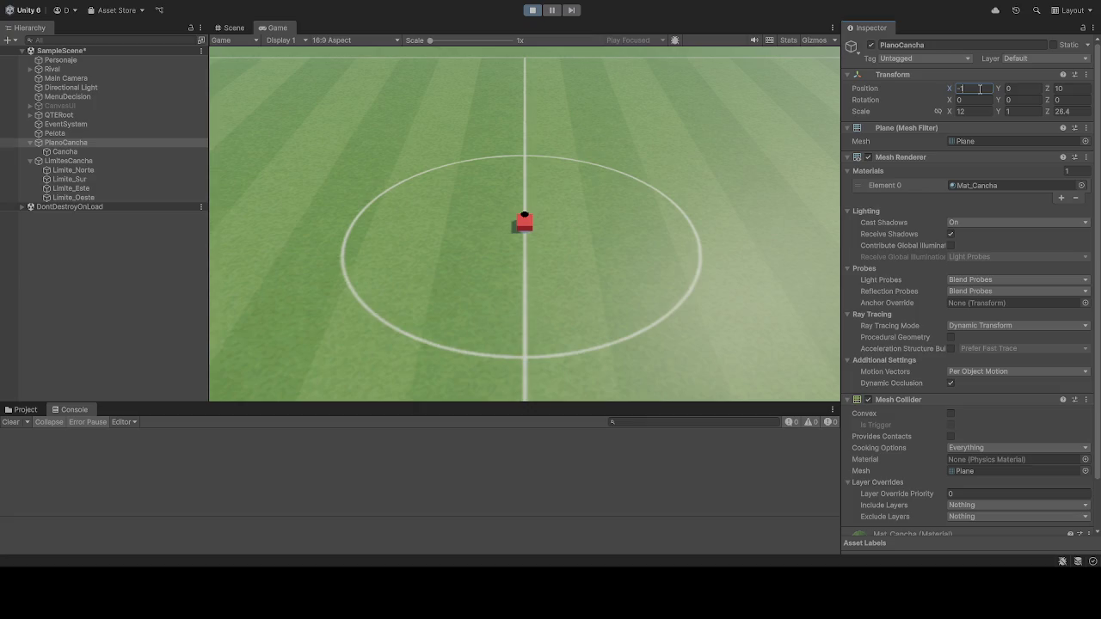
Step: Re-enter Z as 10, set X to 0, and select the Personaje cube
{"action": "left_click", "coordinate": [1056, 89]}
{"action": "type", "text": "9"}
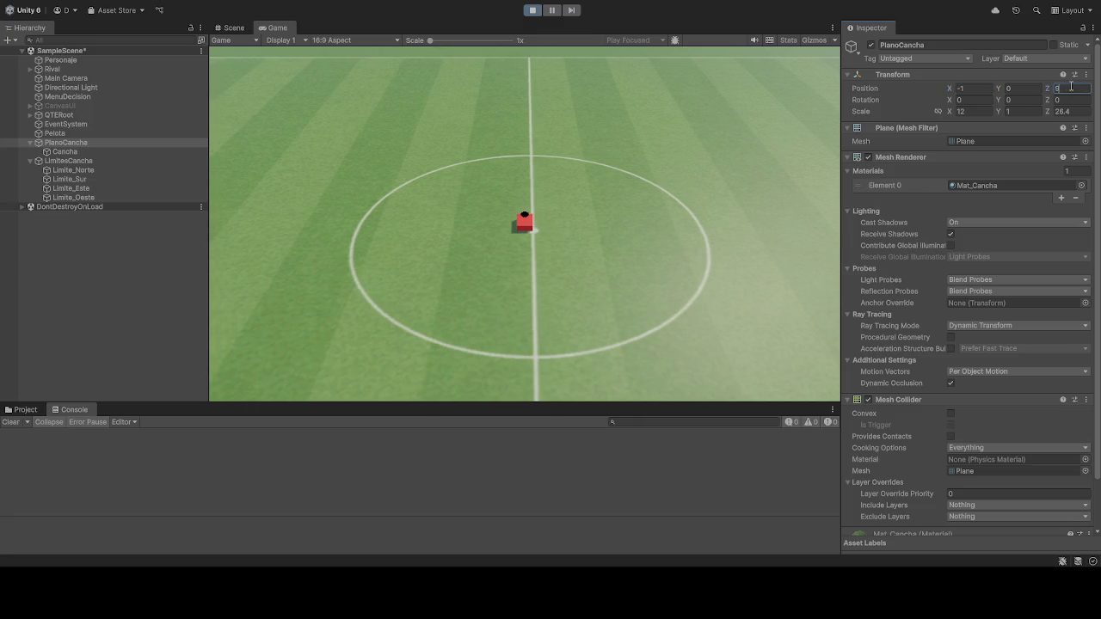
{"action": "key", "text": "BackSpace"}
{"action": "type", "text": "10"}
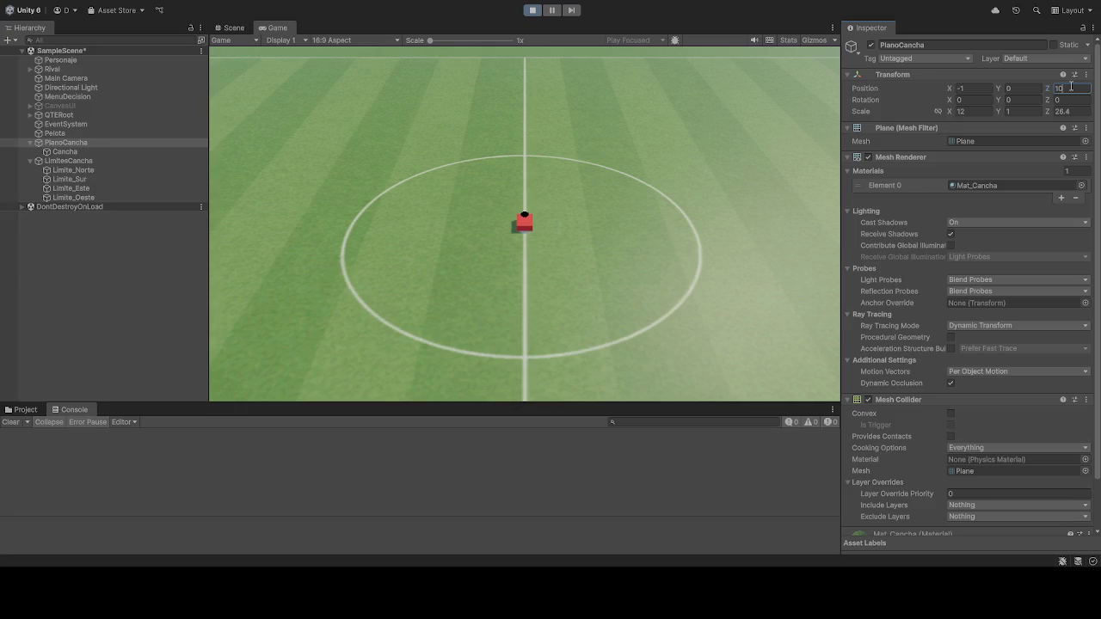
{"action": "left_click", "coordinate": [979, 89]}
{"action": "type", "text": "0"}
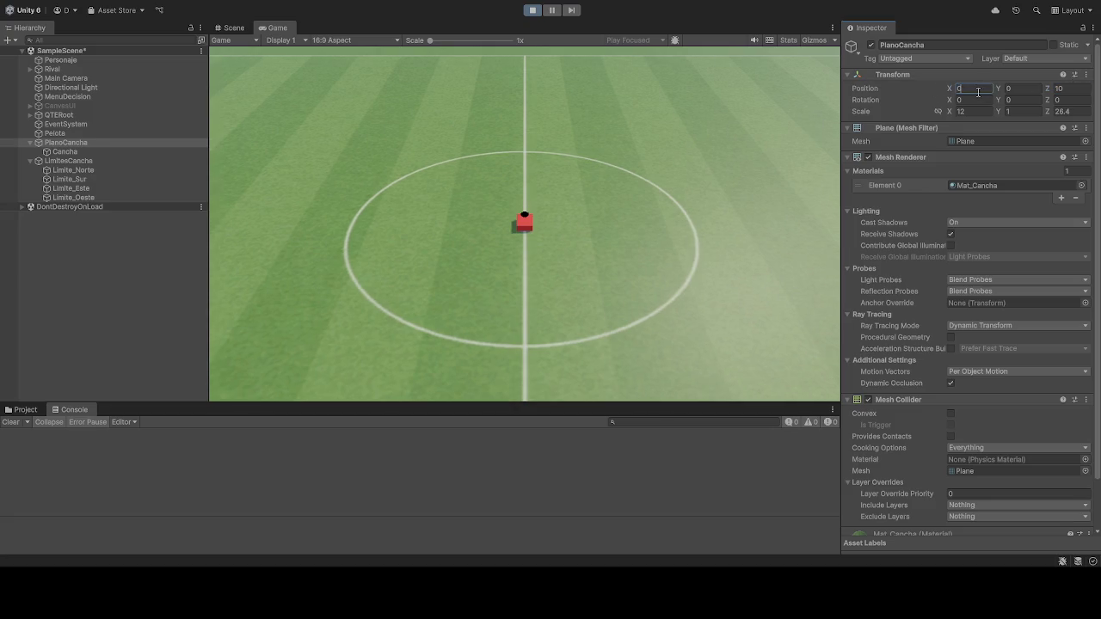
{"action": "left_click", "coordinate": [716, 172]}
{"action": "left_click", "coordinate": [74, 61]}
Step: Restart Play mode with Ctrl+P twice and select PlanoCancha, now back at -10, 0, -11
{"action": "key", "text": "ctrl+p"}
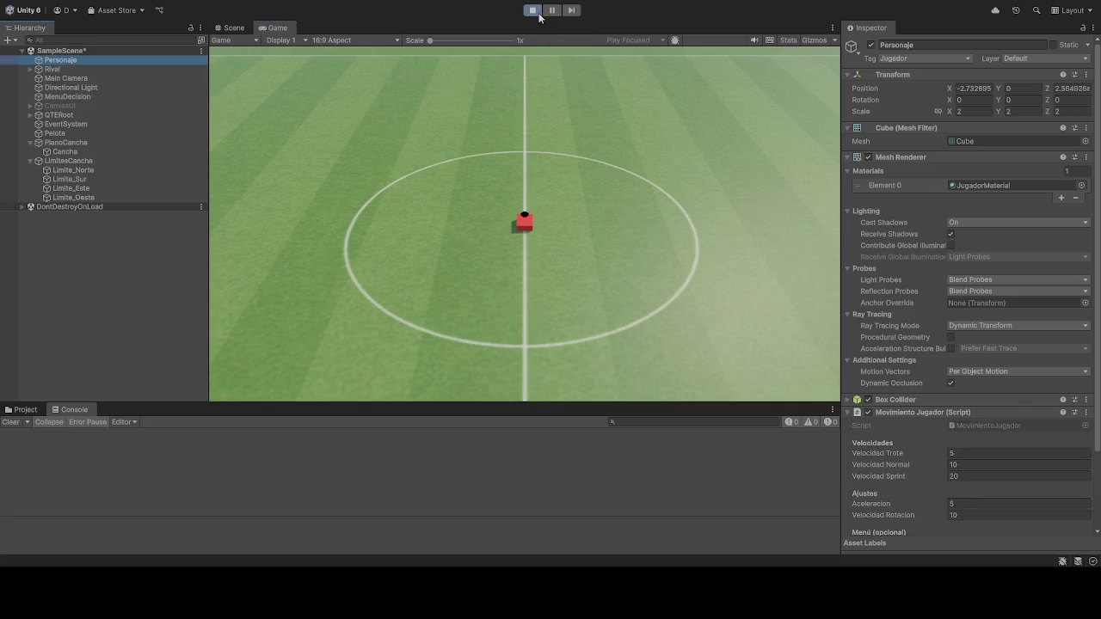
{"action": "key", "text": "ctrl+p"}
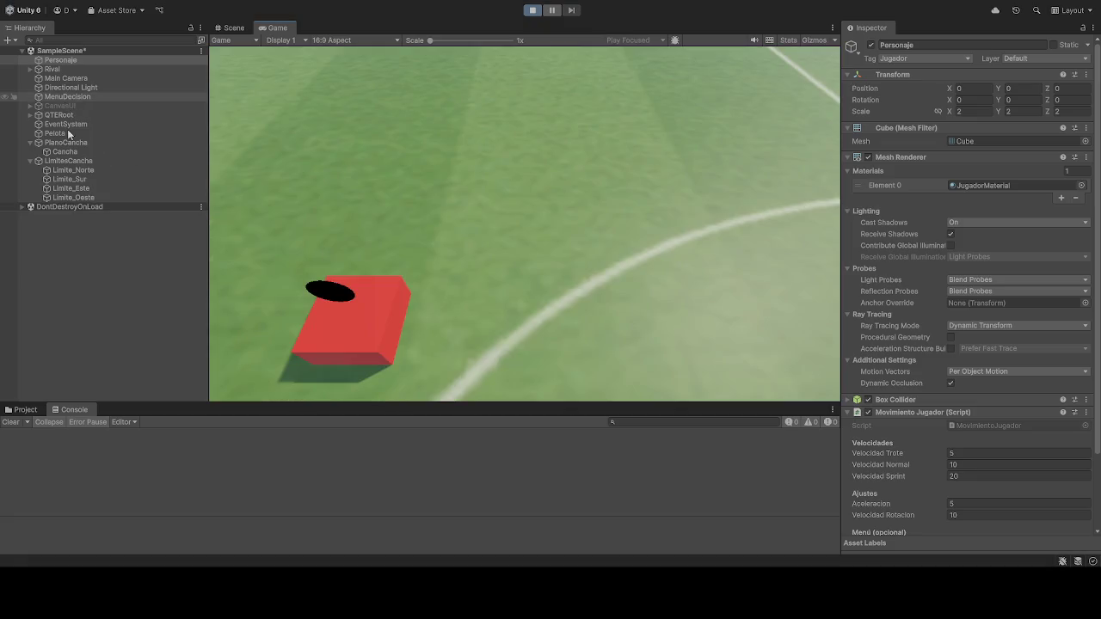
{"action": "left_click", "coordinate": [63, 143]}
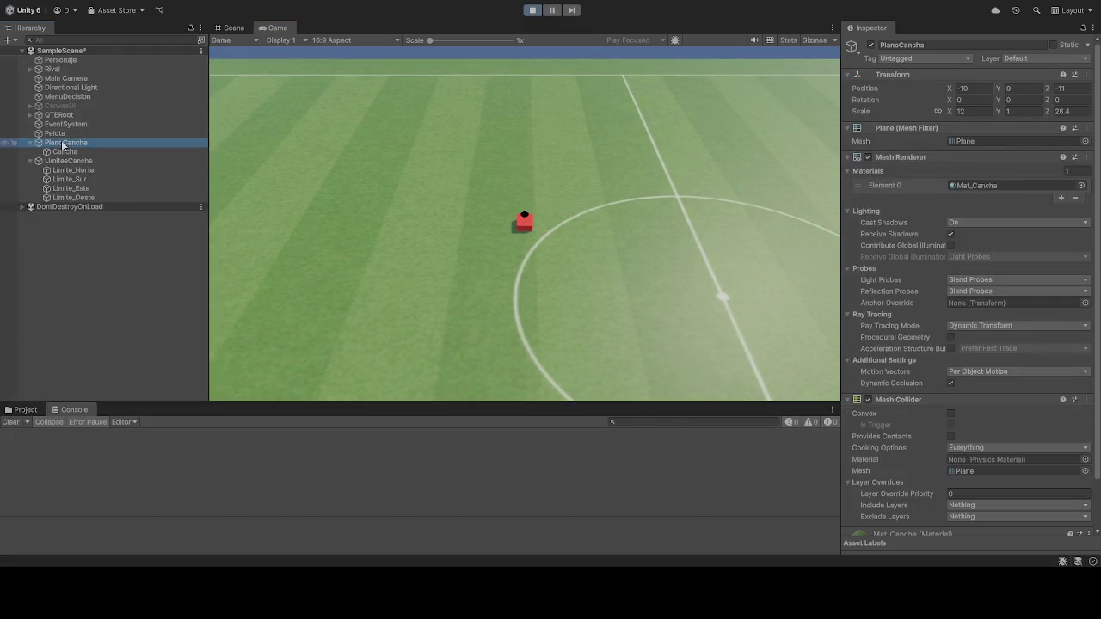
Step: Enter Z 10 for PlanoCancha, then step X from -2 through -1 to 0
{"action": "left_click", "coordinate": [968, 89]}
{"action": "left_click", "coordinate": [1071, 89]}
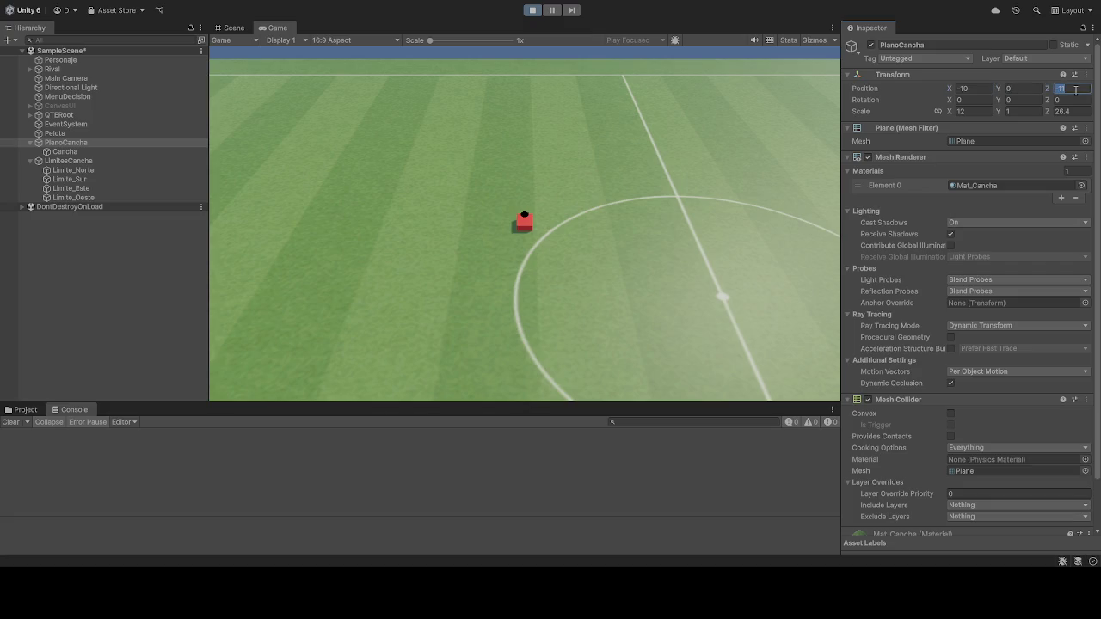
{"action": "type", "text": "10"}
{"action": "left_click", "coordinate": [975, 88]}
{"action": "type", "text": "-2"}
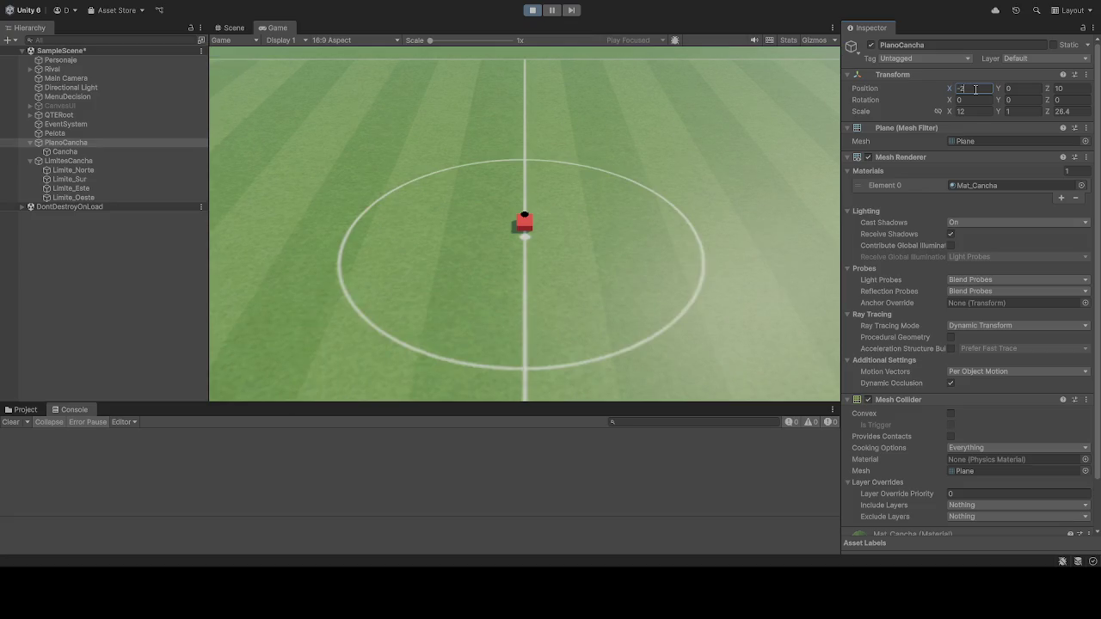
{"action": "key", "text": "BackSpace"}
{"action": "type", "text": "1"}
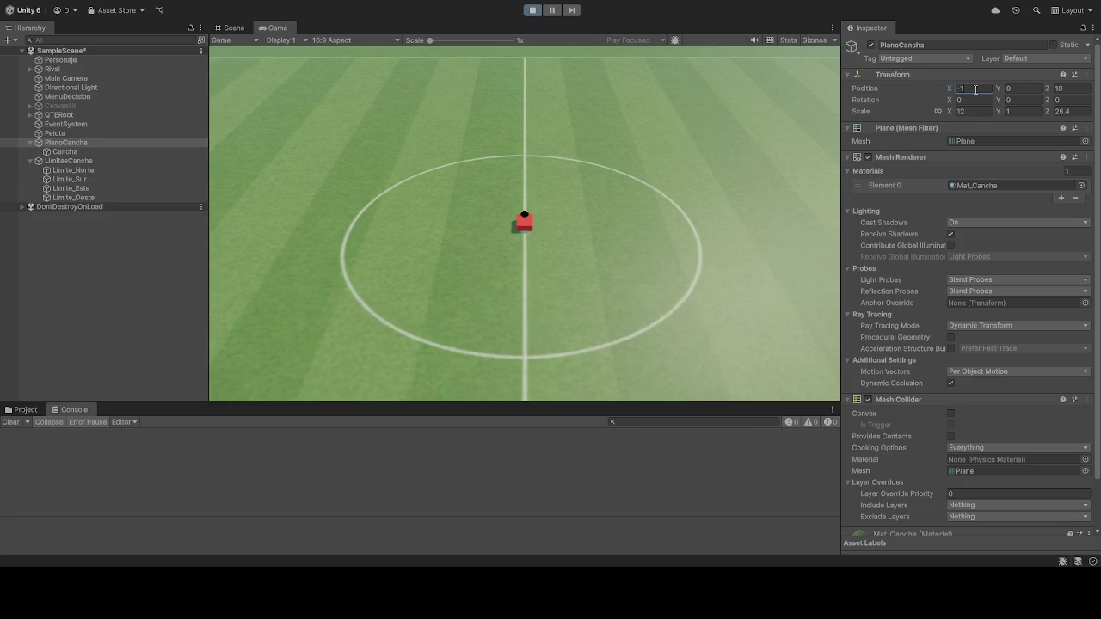
{"action": "key", "text": "BackSpace"}
{"action": "type", "text": "0"}
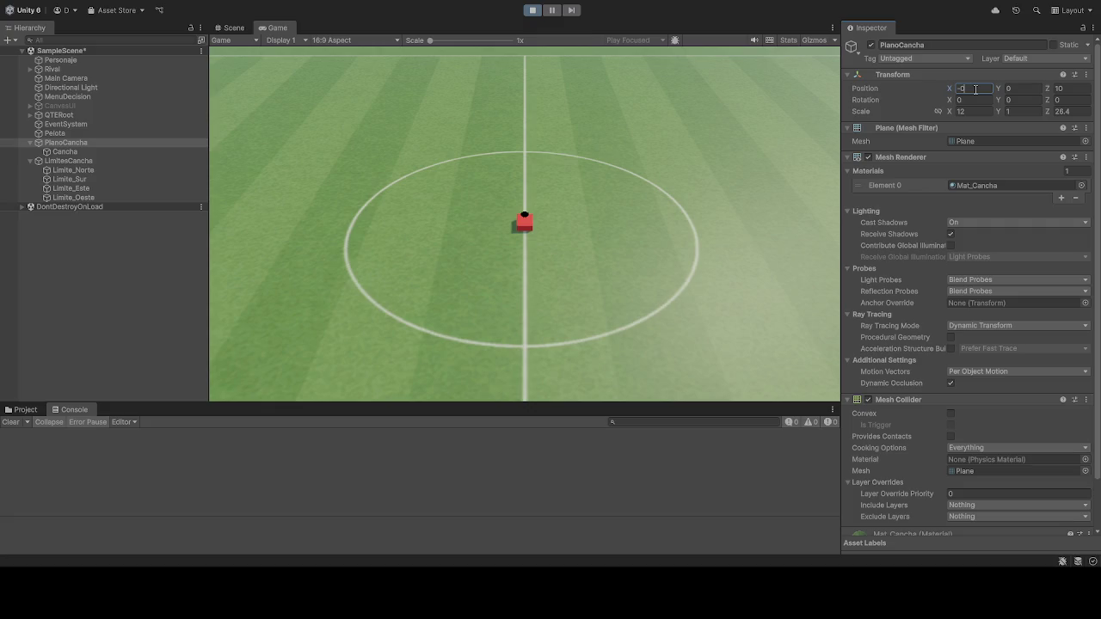
{"action": "key", "text": "Return"}
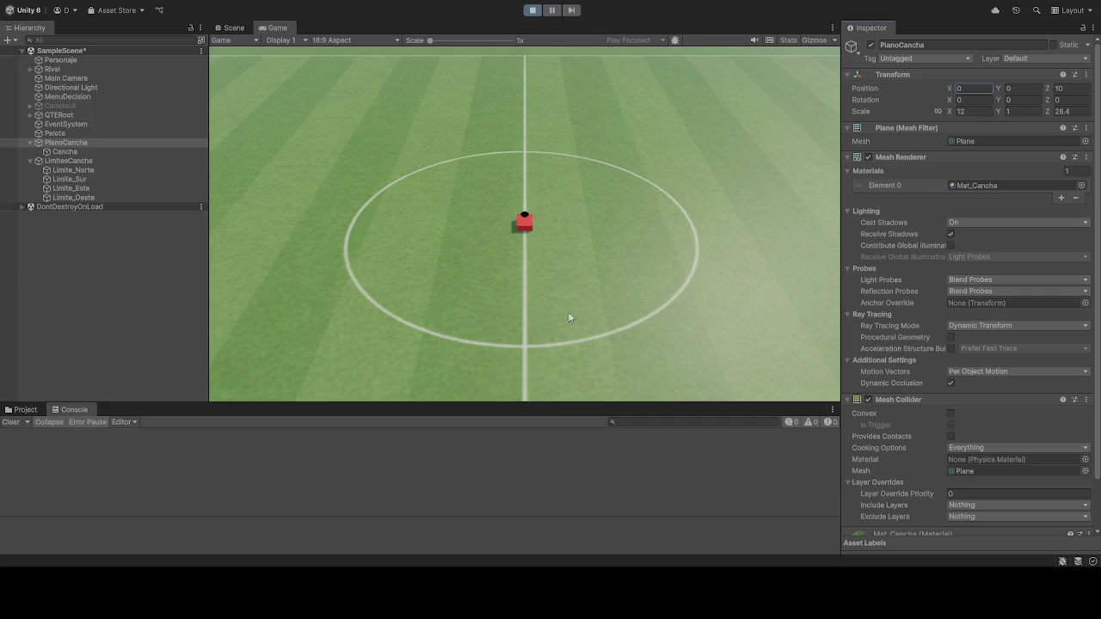
Step: Stop the running game, then start Play mode again
{"action": "left_click", "coordinate": [531, 10]}
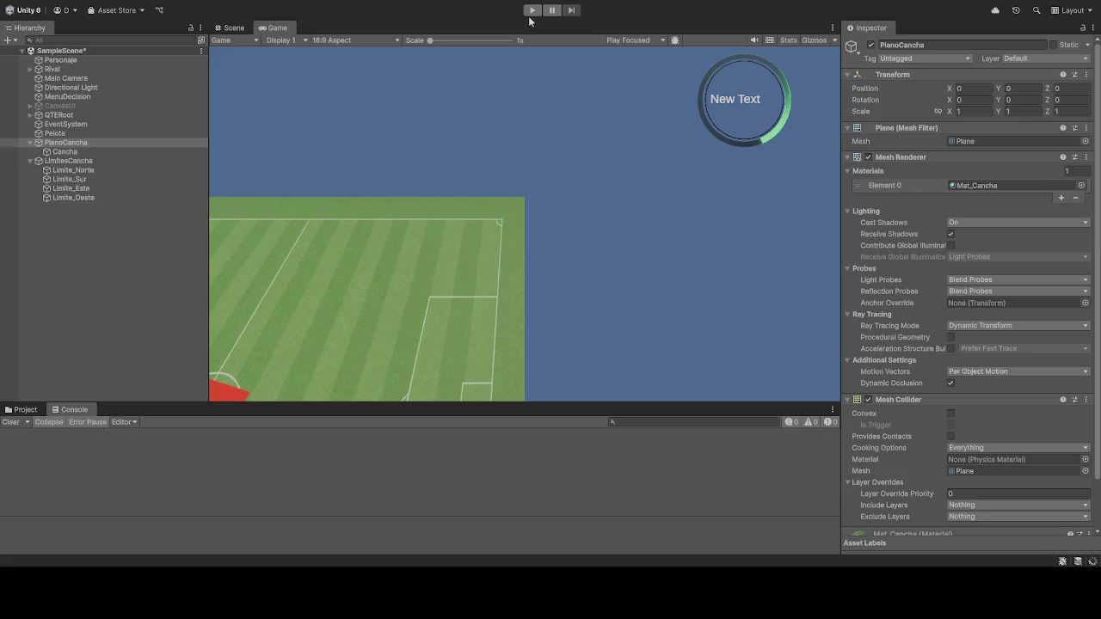
{"action": "left_click", "coordinate": [532, 10]}
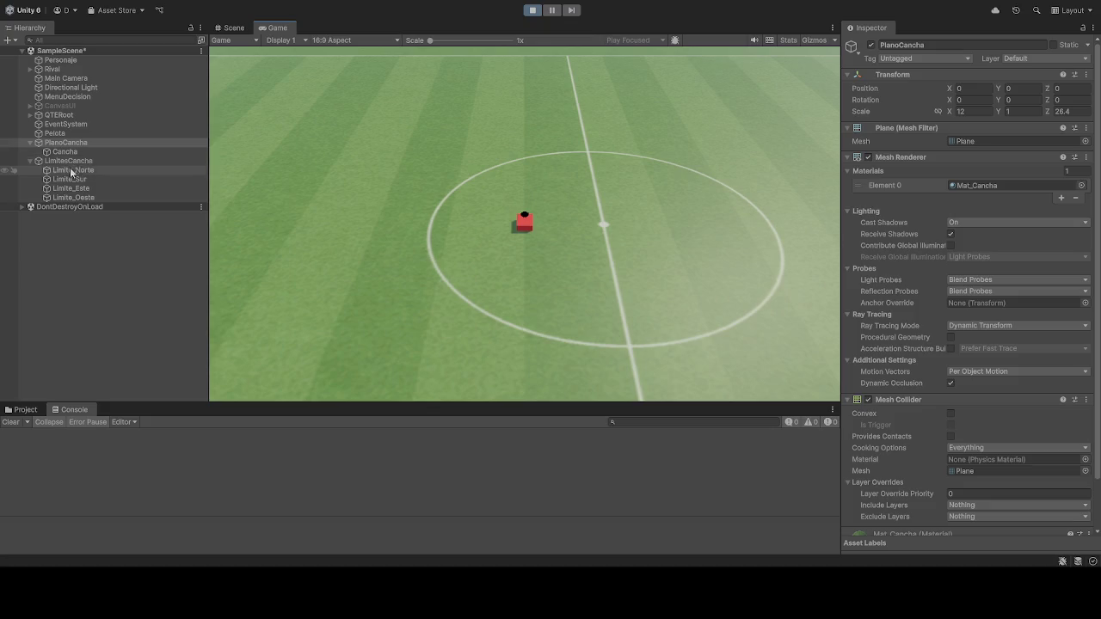
Step: Inspect PlanoCancha, Rival and Cancha during play, then select the Main Camera
{"action": "left_click", "coordinate": [65, 151]}
{"action": "left_click", "coordinate": [67, 142]}
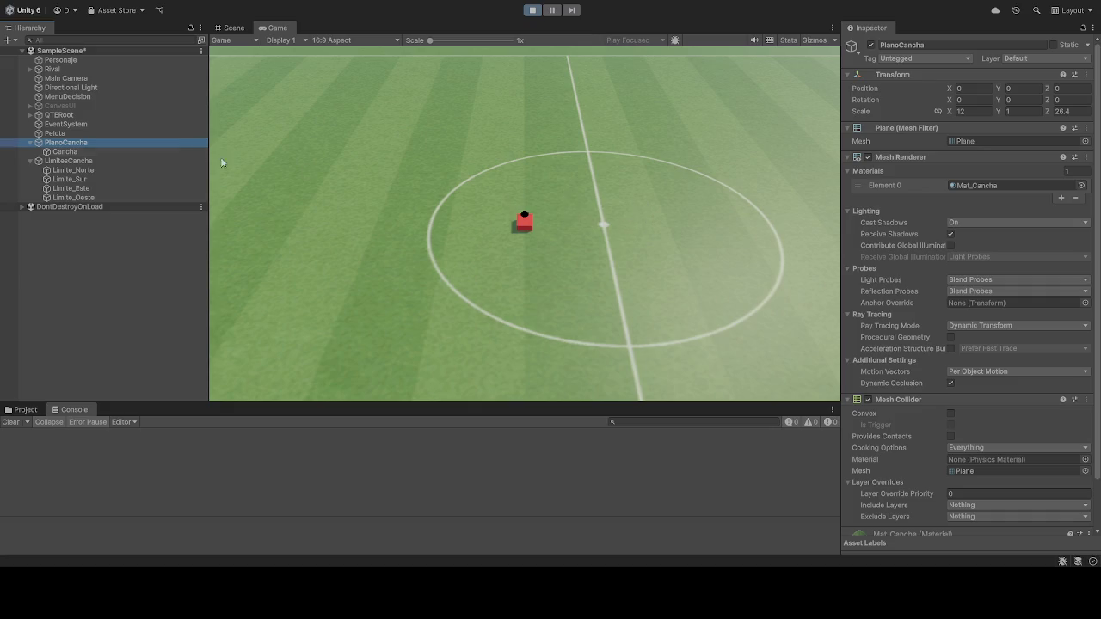
{"action": "left_click", "coordinate": [60, 69]}
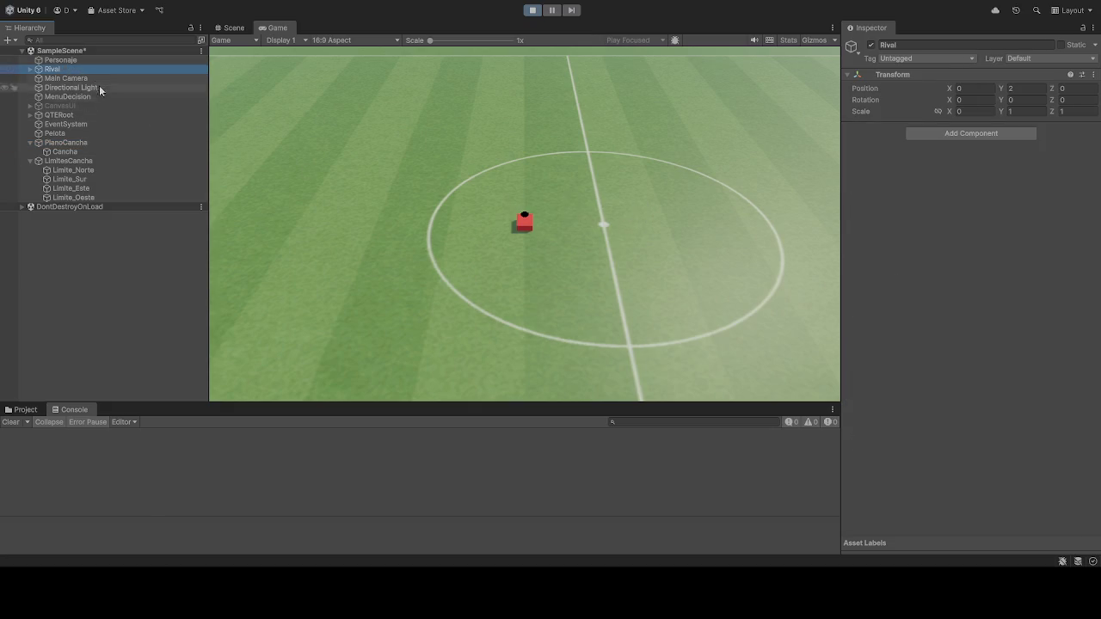
{"action": "left_click", "coordinate": [70, 153]}
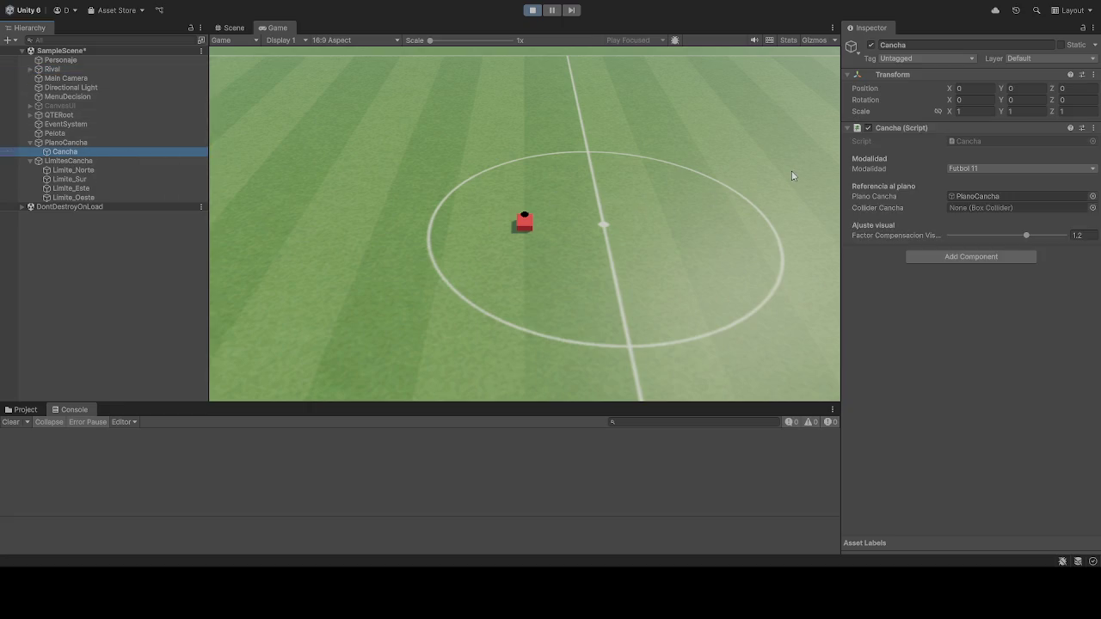
{"action": "left_click", "coordinate": [527, 213]}
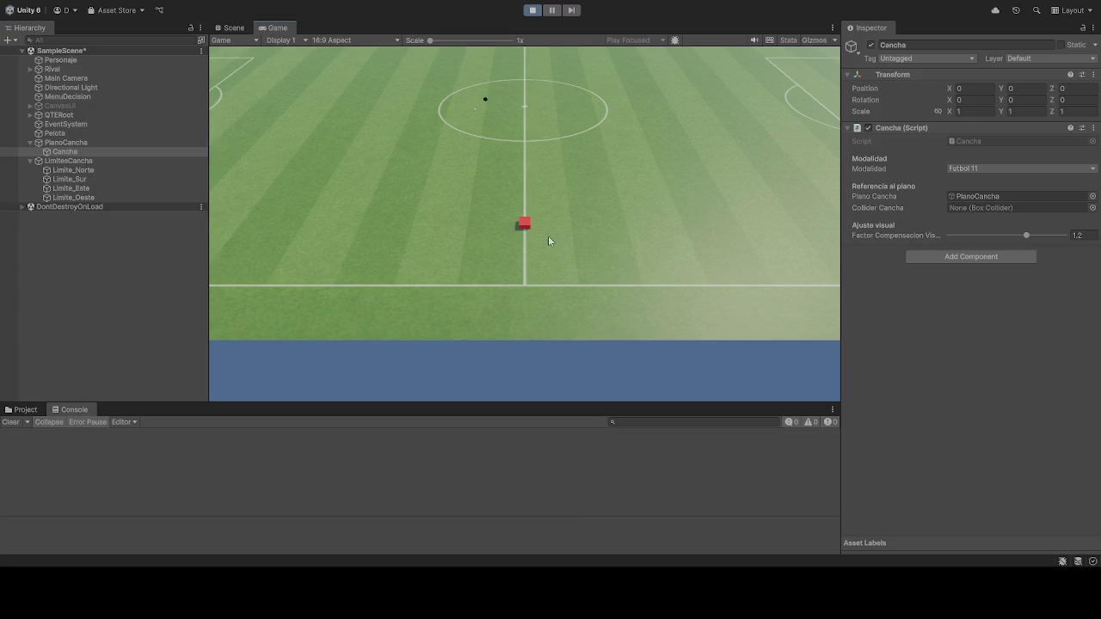
{"action": "left_click", "coordinate": [66, 78]}
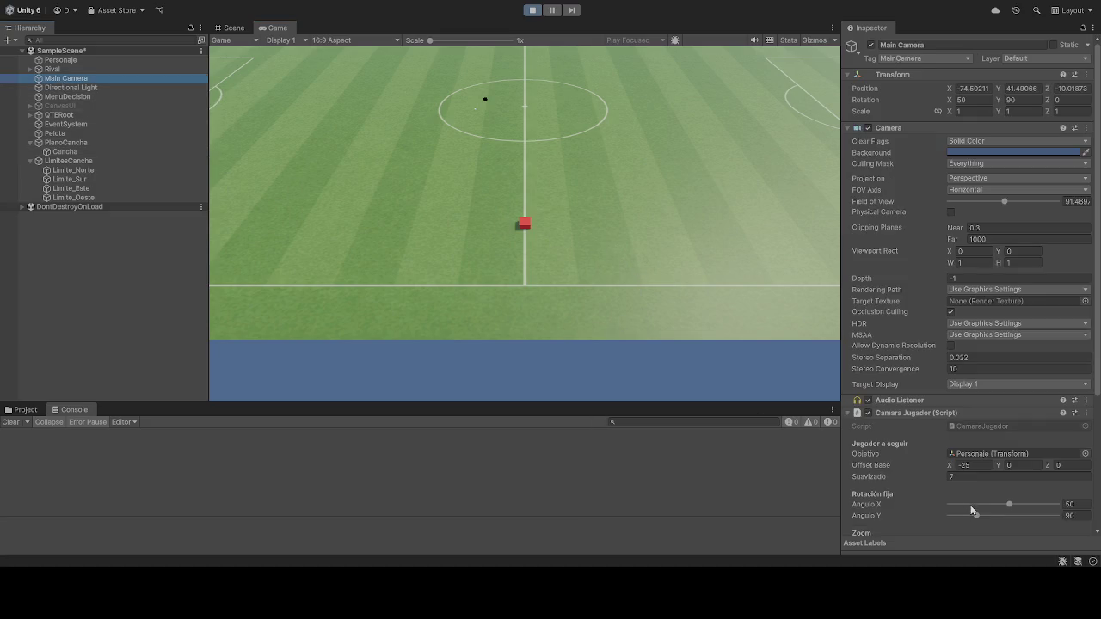
Step: Set Camara Jugador's Zoom Max to 100 and zoom out until Distancia Zoom reaches 76
{"action": "scroll", "coordinate": [973, 511], "scroll_direction": "down", "scroll_amount": 5}
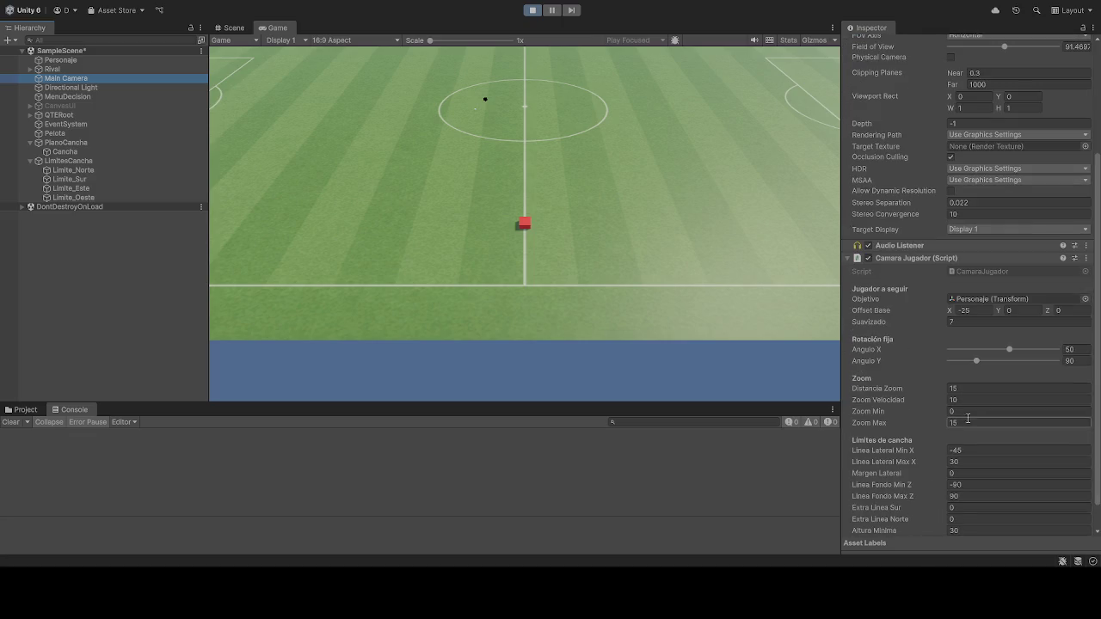
{"action": "left_click", "coordinate": [962, 423]}
{"action": "type", "text": "100"}
{"action": "key", "text": "Return"}
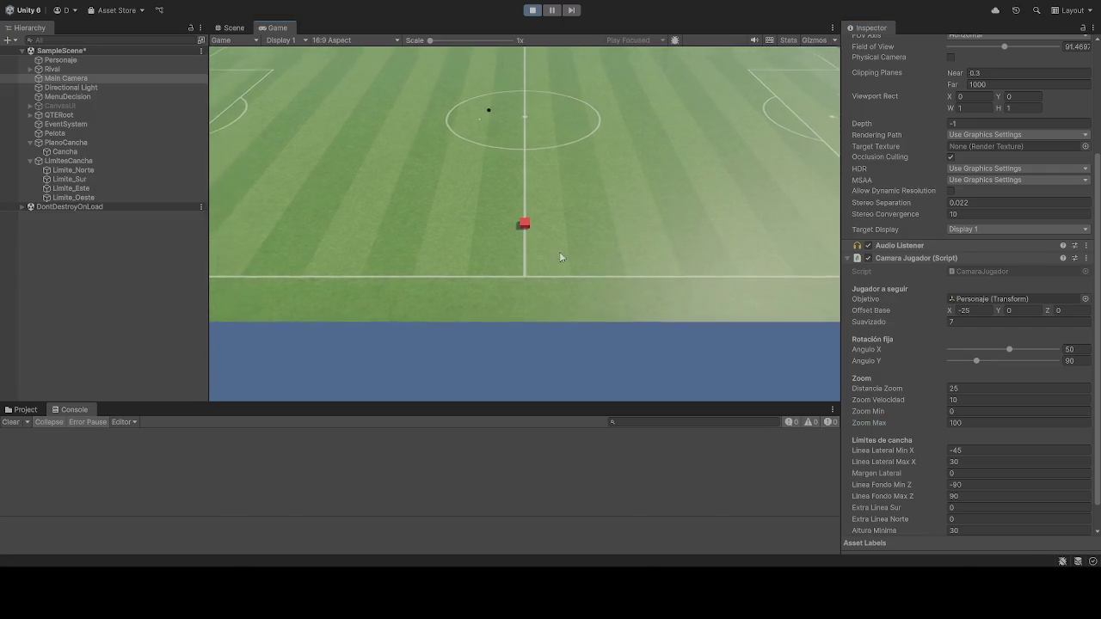
{"action": "scroll", "coordinate": [560, 256], "scroll_direction": "down", "scroll_amount": 3}
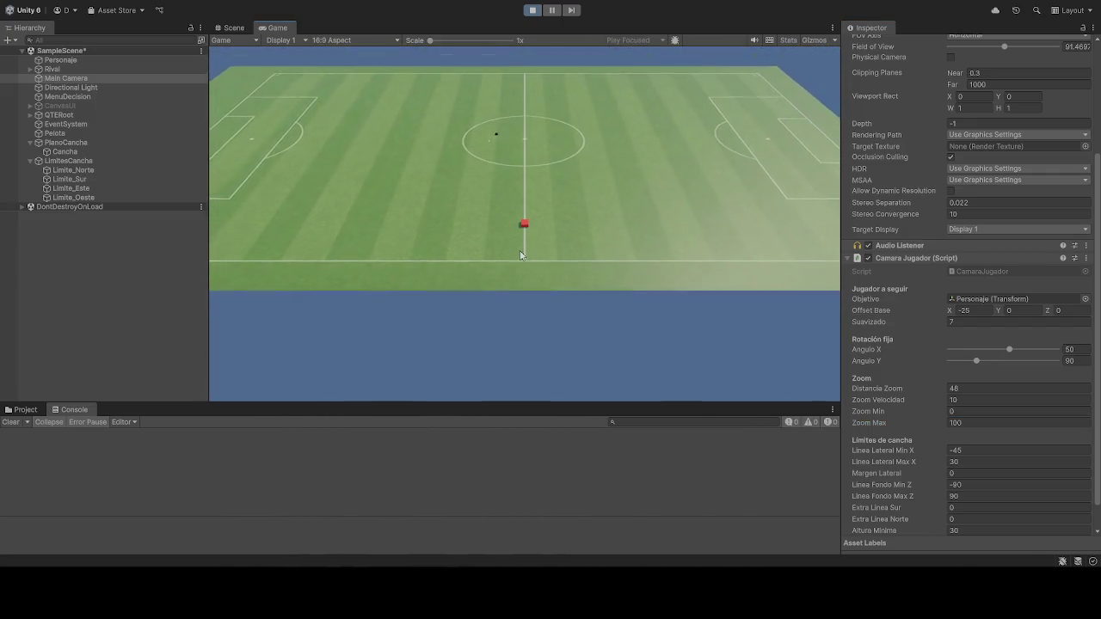
{"action": "scroll", "coordinate": [519, 254], "scroll_direction": "down", "scroll_amount": 2}
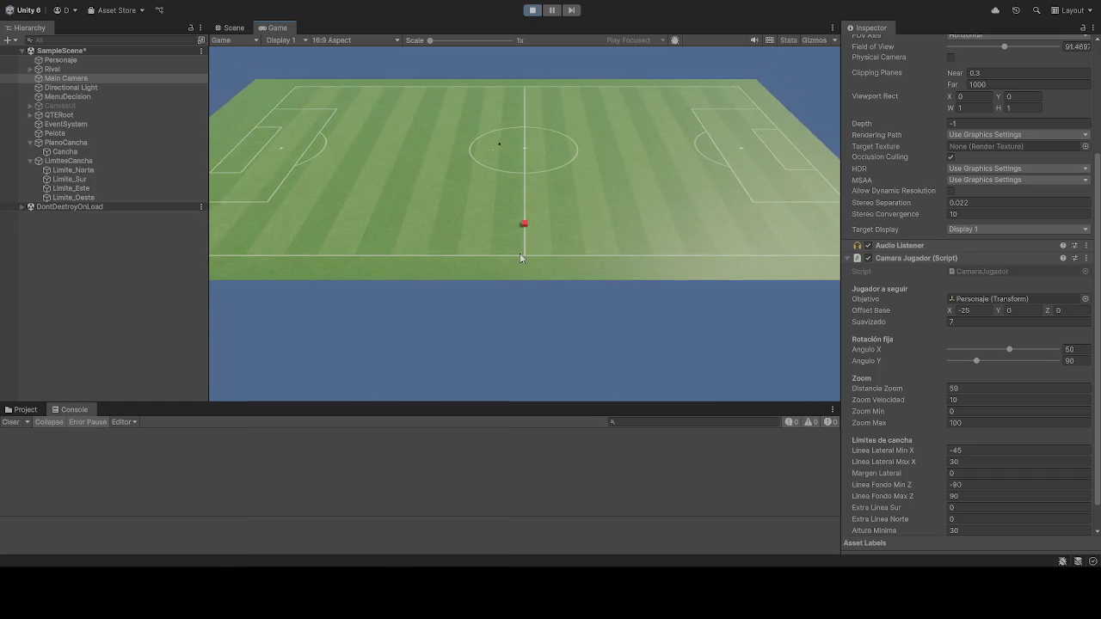
{"action": "scroll", "coordinate": [520, 252], "scroll_direction": "down", "scroll_amount": 3}
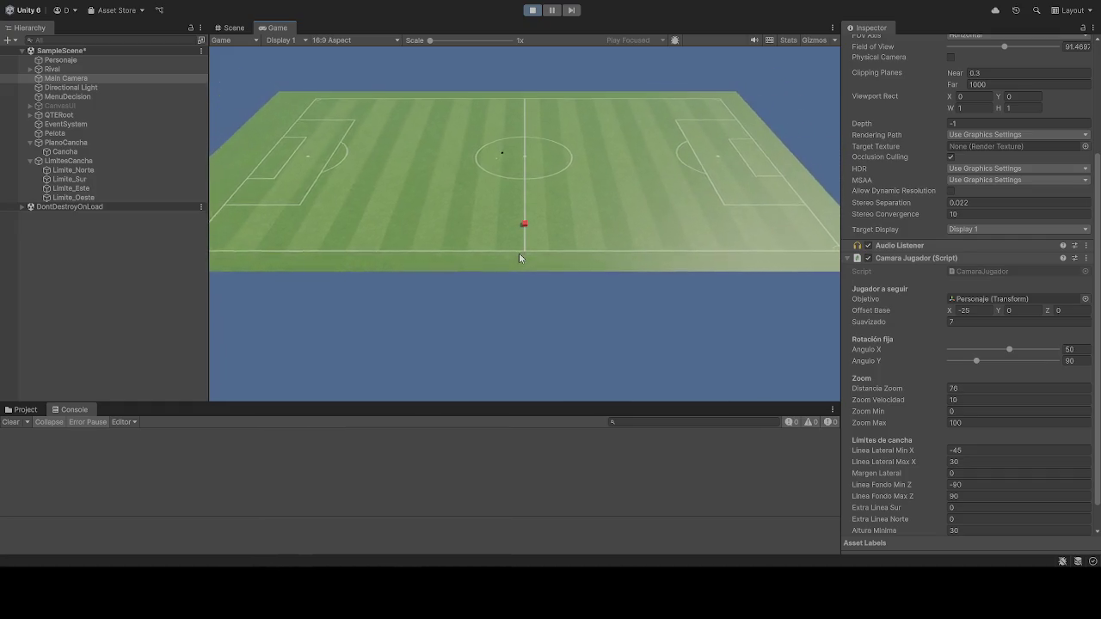
{"action": "scroll", "coordinate": [519, 253], "scroll_direction": "down", "scroll_amount": 2}
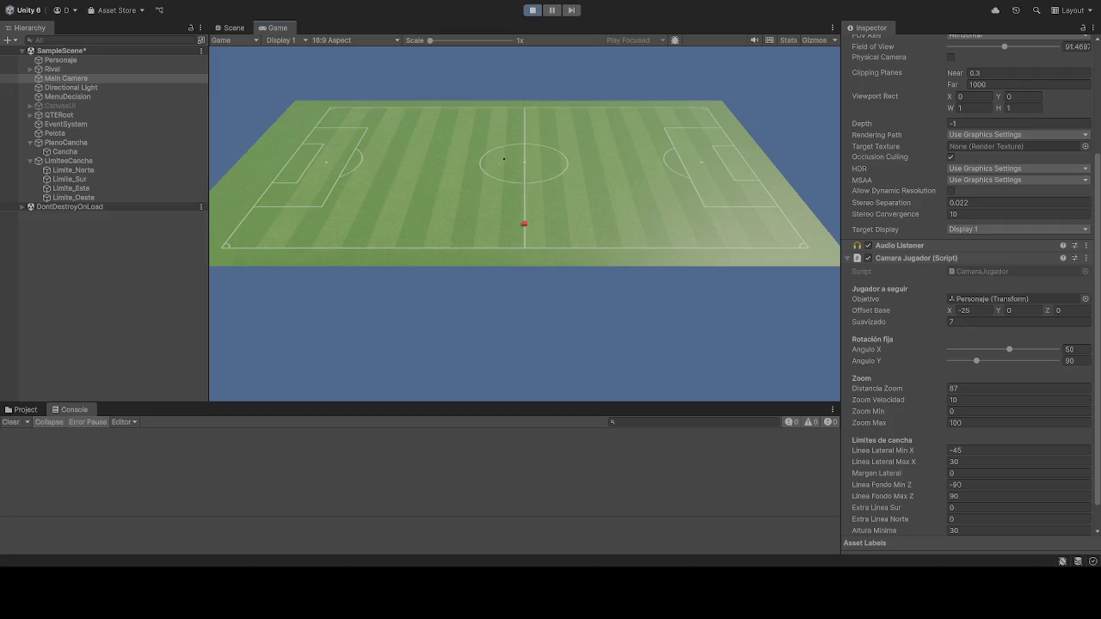
Step: Stop the game and start it again for a fresh Play session
{"action": "left_click", "coordinate": [533, 10]}
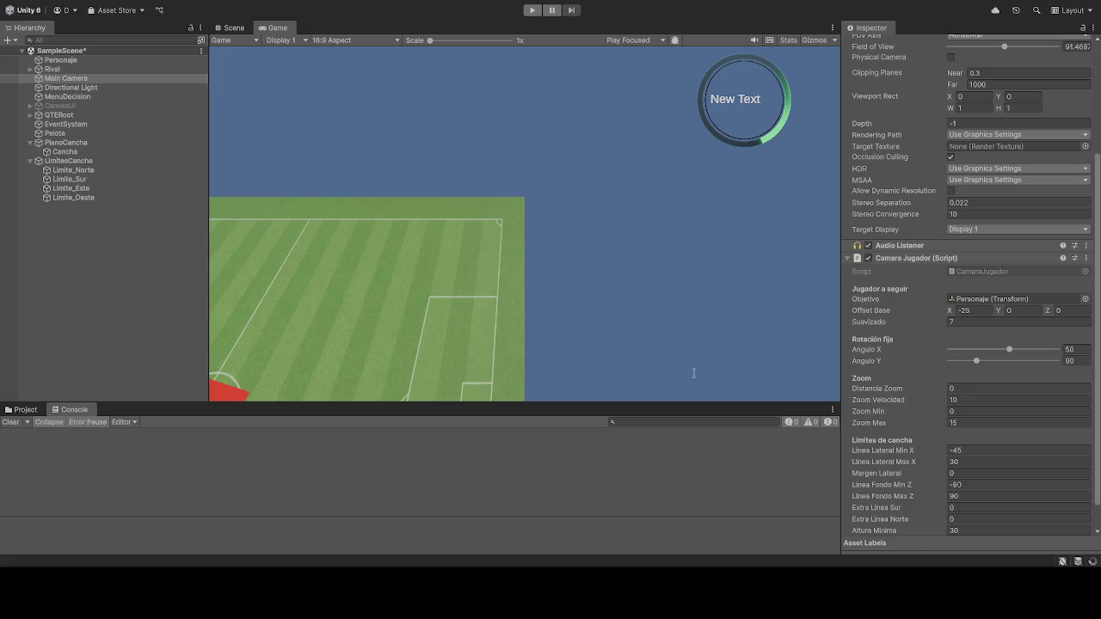
{"action": "left_click", "coordinate": [530, 11]}
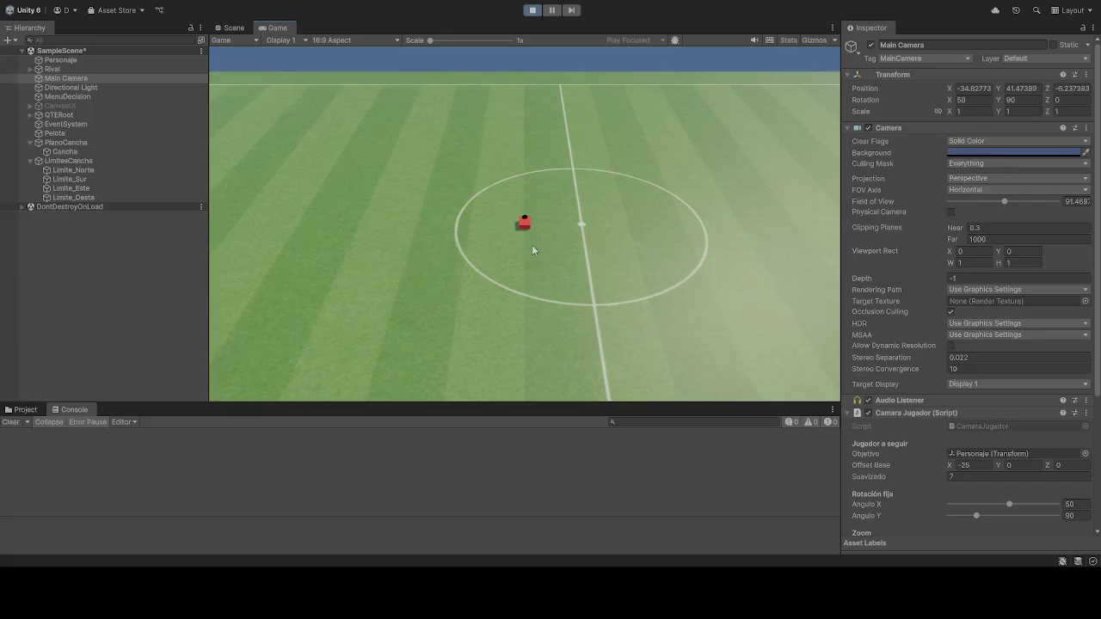
Step: Set Zoom Max to 200, zoom out to distance 79, and select PlanoCancha
{"action": "scroll", "coordinate": [905, 394], "scroll_direction": "down", "scroll_amount": 5}
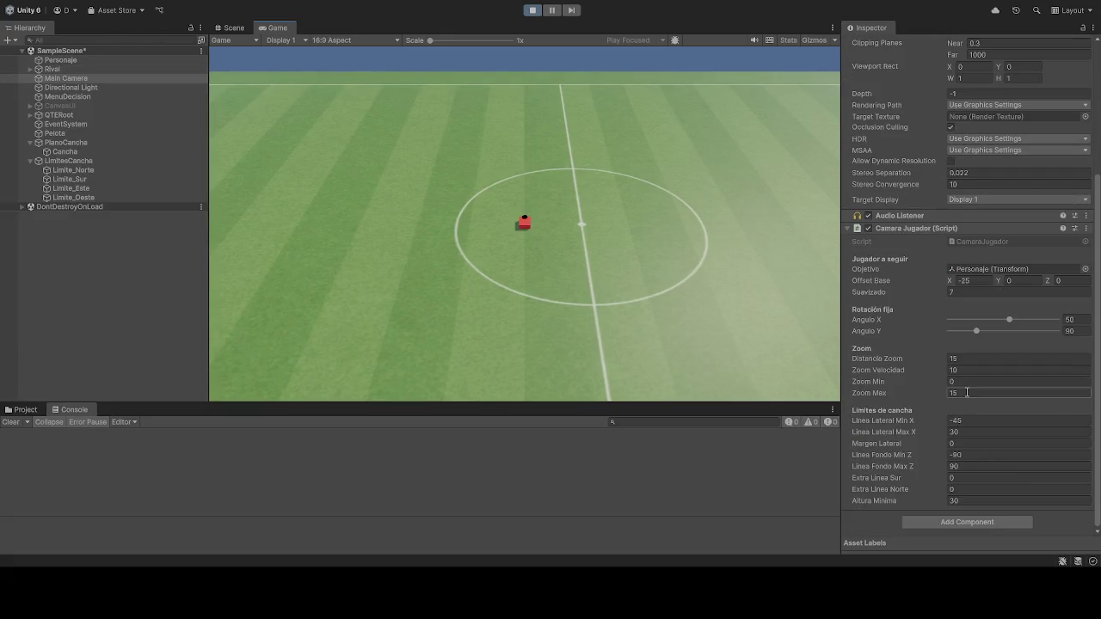
{"action": "left_click", "coordinate": [875, 391]}
{"action": "type", "text": "200"}
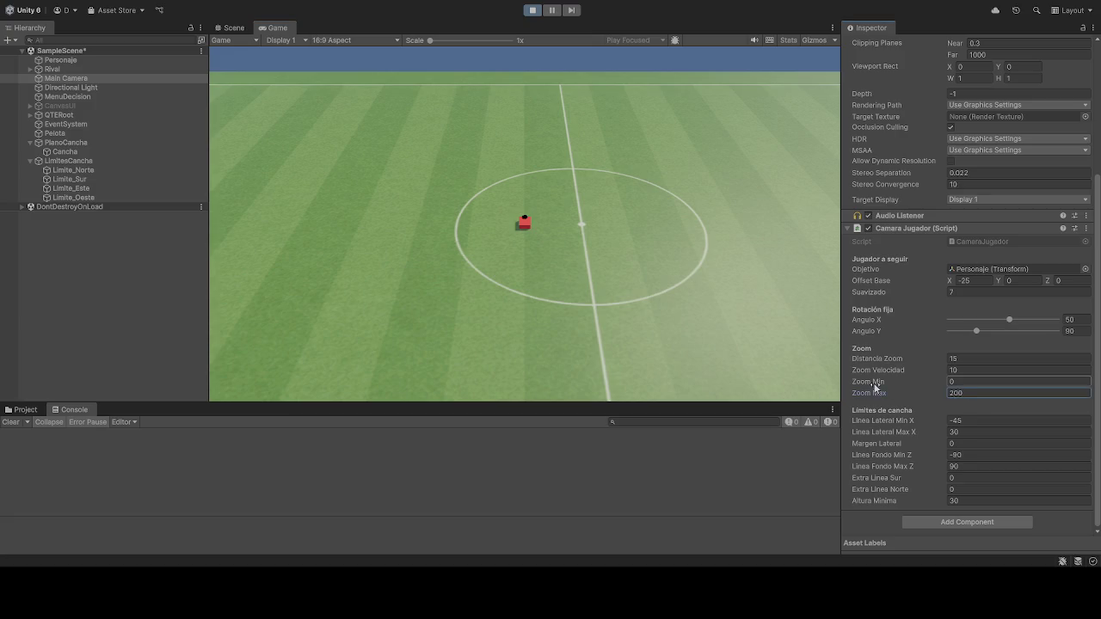
{"action": "left_click", "coordinate": [750, 368]}
{"action": "scroll", "coordinate": [657, 308], "scroll_direction": "down", "scroll_amount": 3}
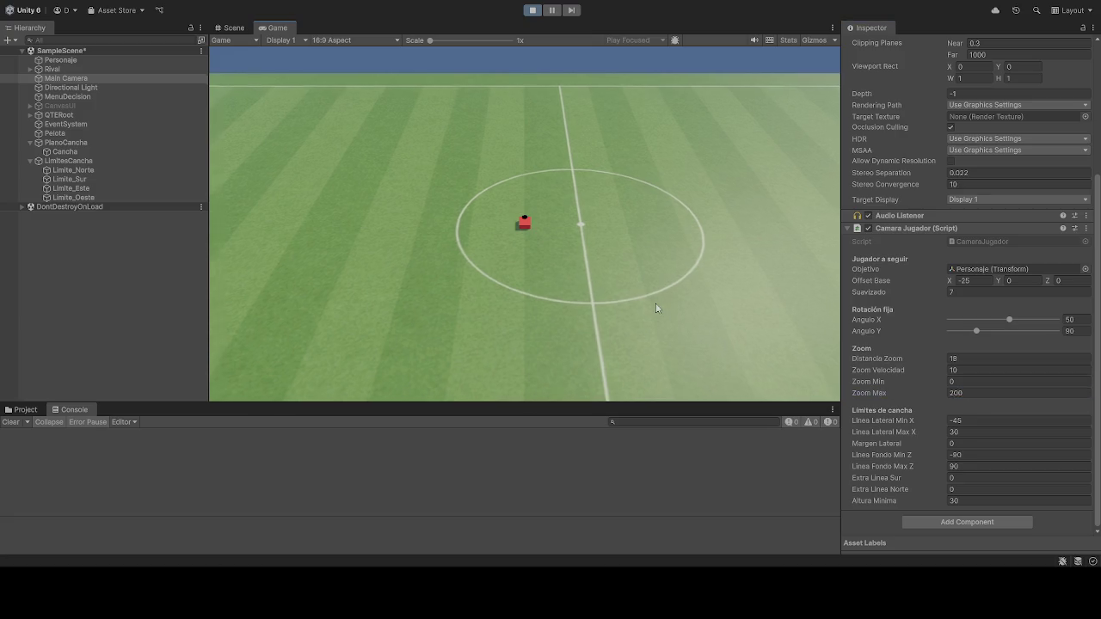
{"action": "scroll", "coordinate": [659, 293], "scroll_direction": "down", "scroll_amount": 5}
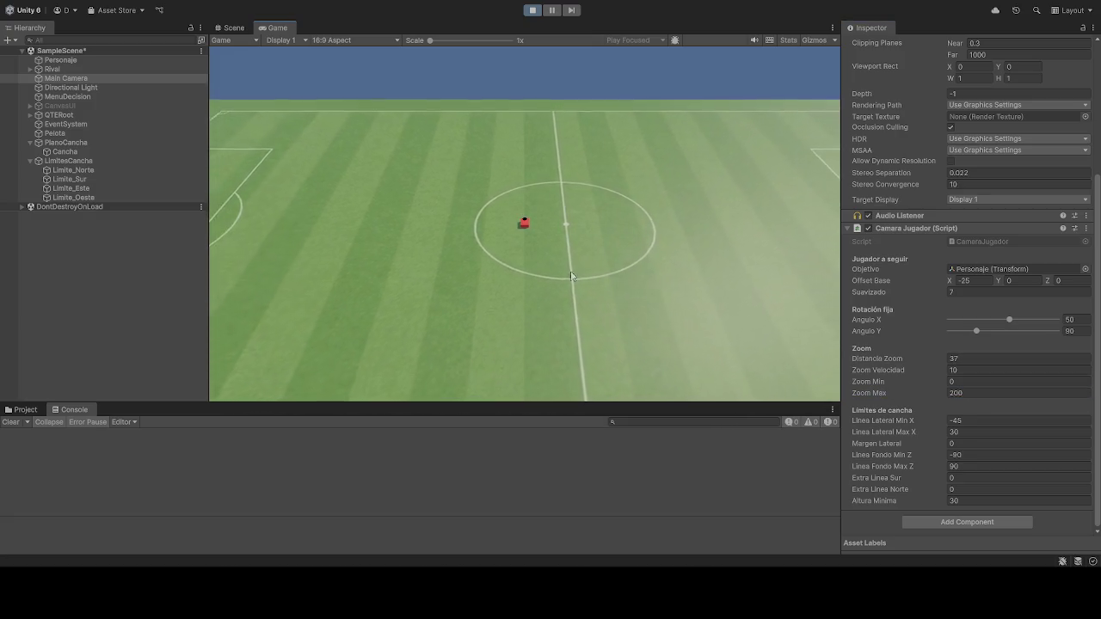
{"action": "scroll", "coordinate": [533, 269], "scroll_direction": "down", "scroll_amount": 3}
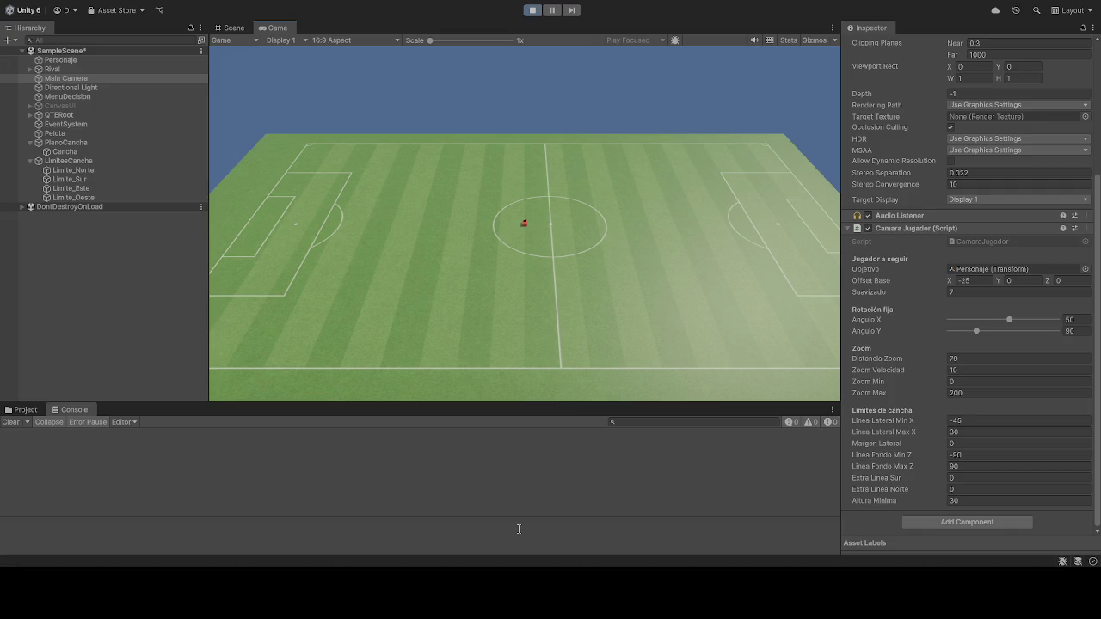
{"action": "left_click", "coordinate": [74, 143]}
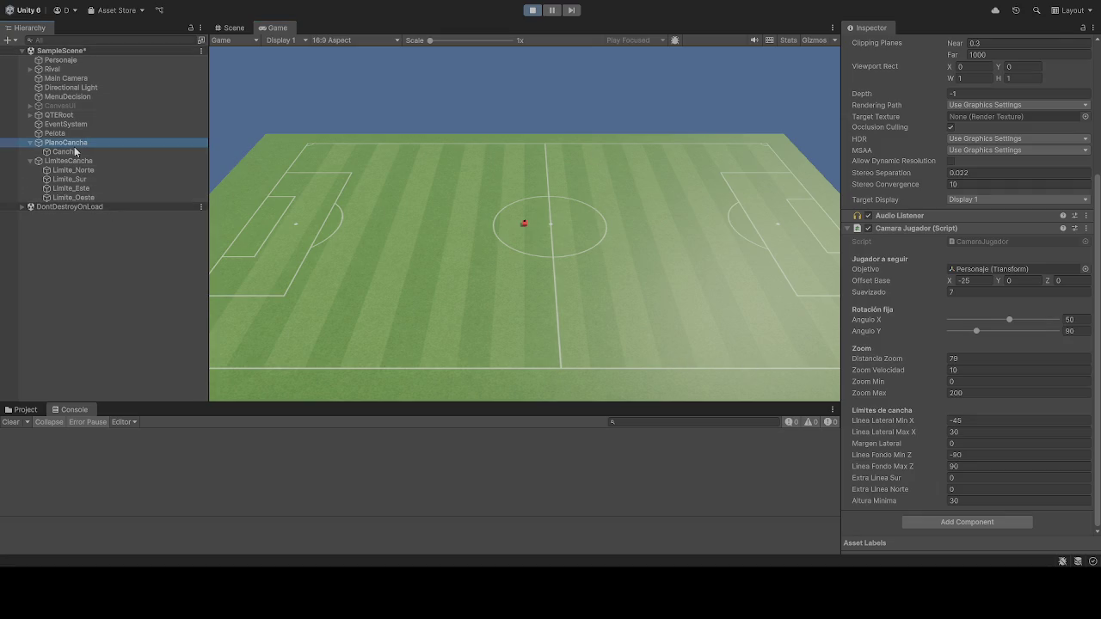
{"action": "left_click", "coordinate": [78, 155]}
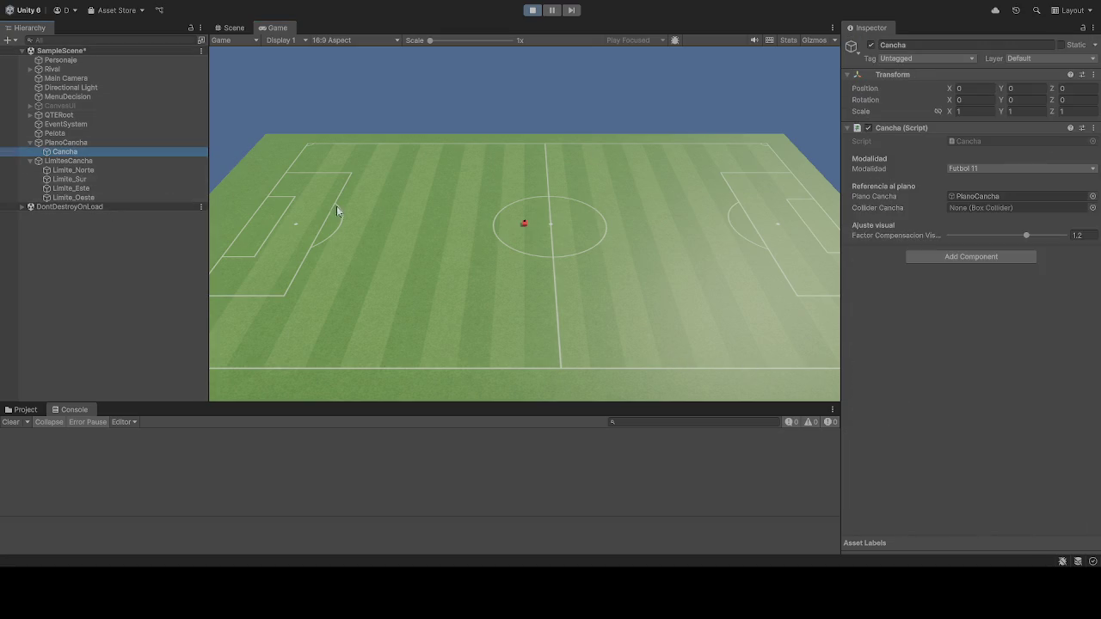
Step: Check PlanoCancha and Cancha, then expand PlanoCancha's Mat_Cancha material properties
{"action": "left_click", "coordinate": [56, 142]}
{"action": "scroll", "coordinate": [923, 272], "scroll_direction": "down", "scroll_amount": 3}
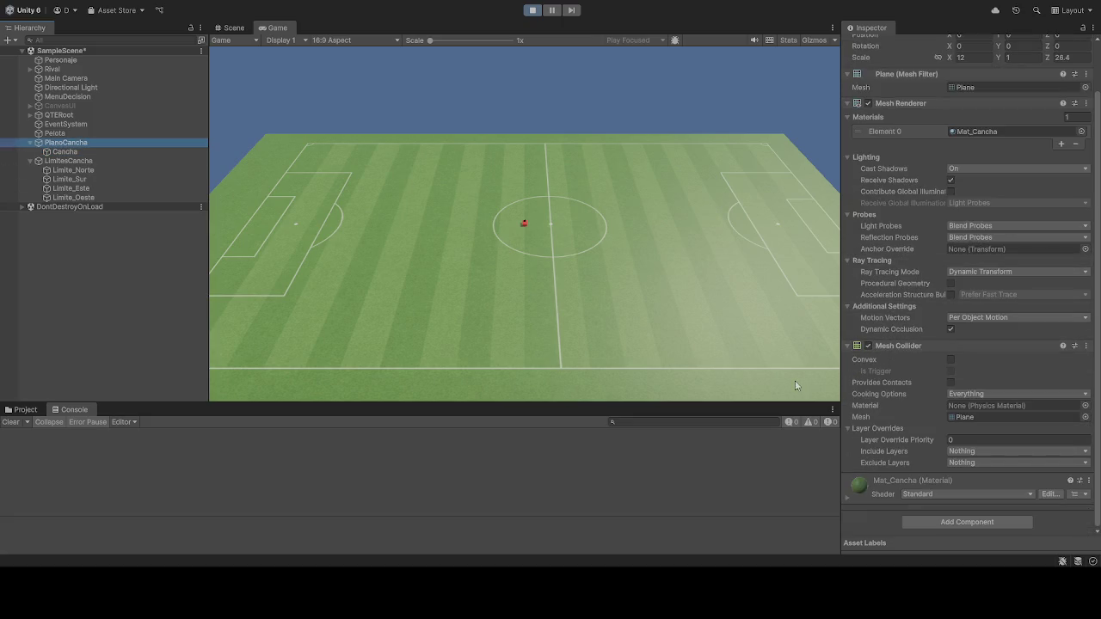
{"action": "scroll", "coordinate": [908, 362], "scroll_direction": "up", "scroll_amount": 2}
{"action": "scroll", "coordinate": [913, 375], "scroll_direction": "down", "scroll_amount": 2}
{"action": "left_click", "coordinate": [100, 152]}
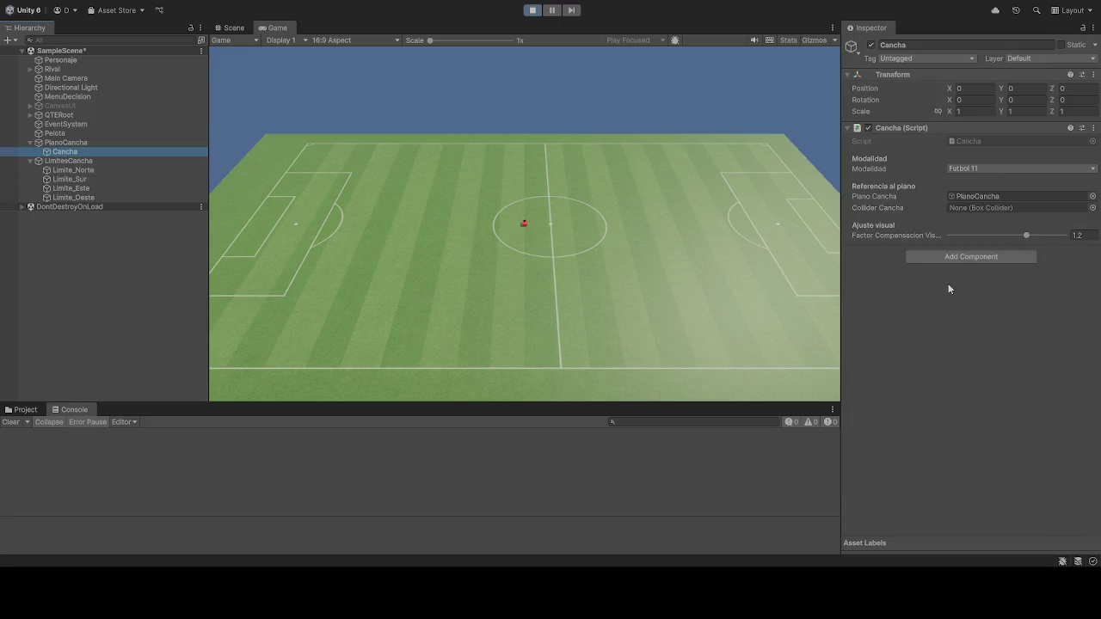
{"action": "left_click", "coordinate": [94, 143]}
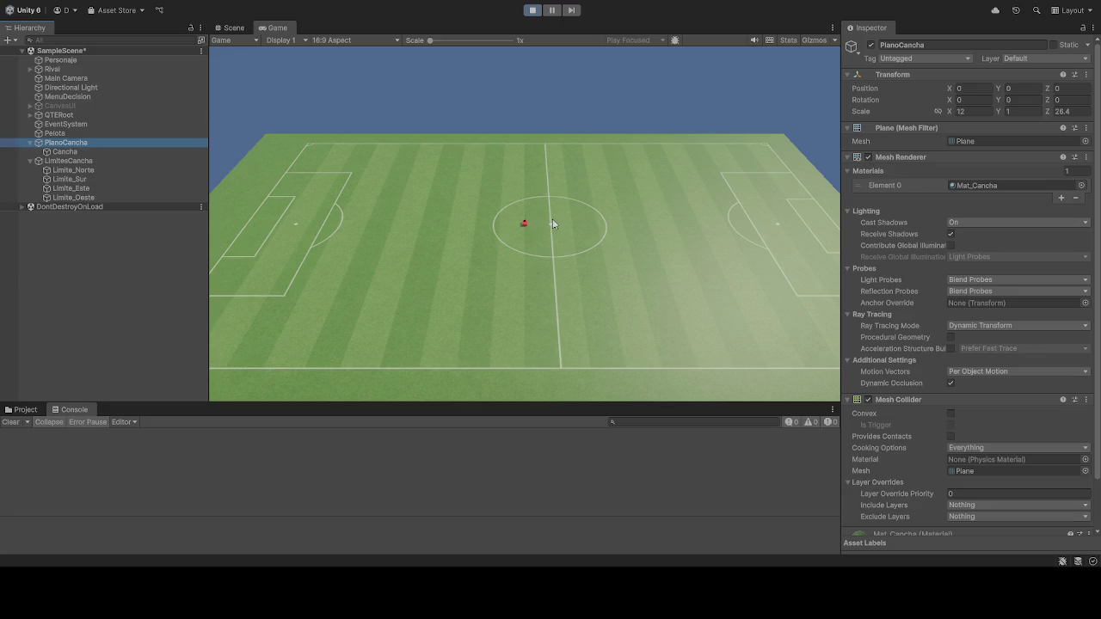
{"action": "left_click", "coordinate": [1006, 185]}
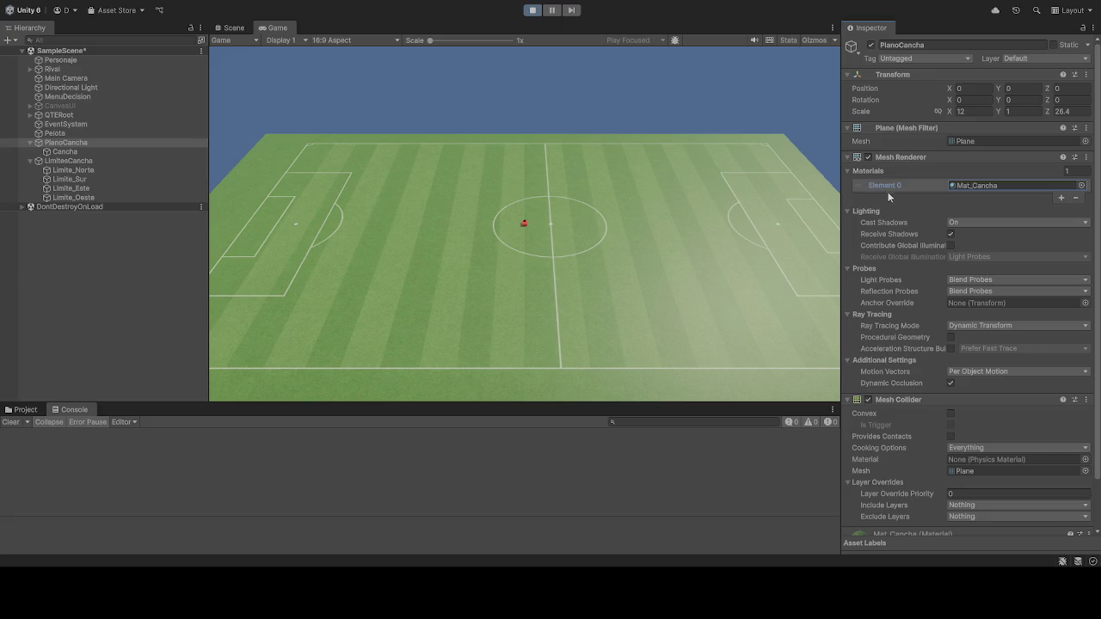
{"action": "scroll", "coordinate": [893, 224], "scroll_direction": "down", "scroll_amount": 3}
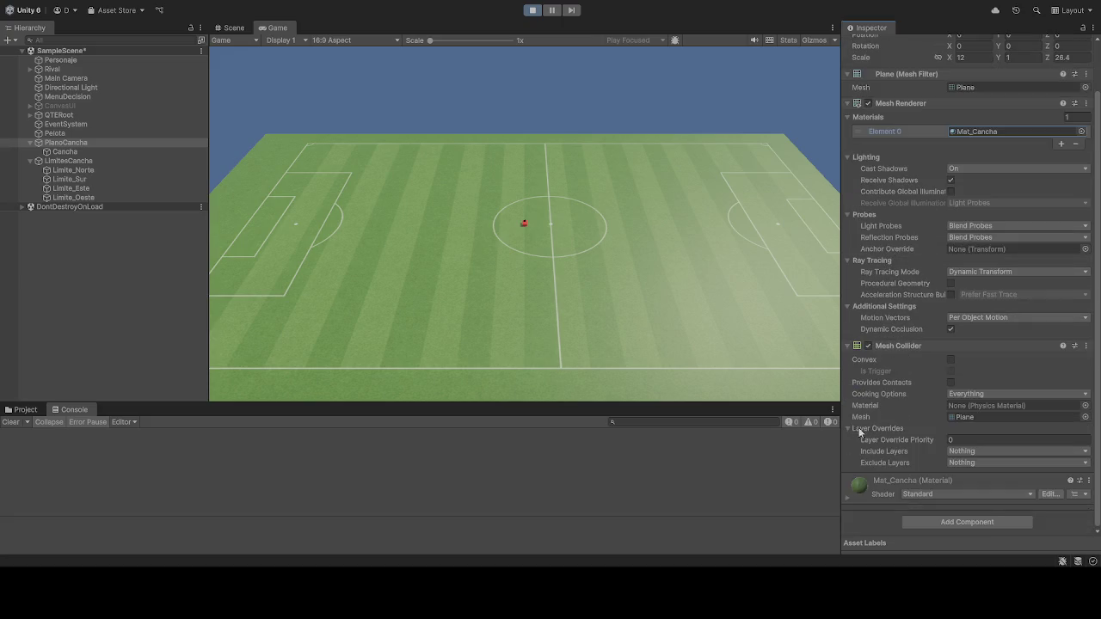
{"action": "left_click", "coordinate": [847, 498]}
{"action": "scroll", "coordinate": [875, 445], "scroll_direction": "down", "scroll_amount": 5}
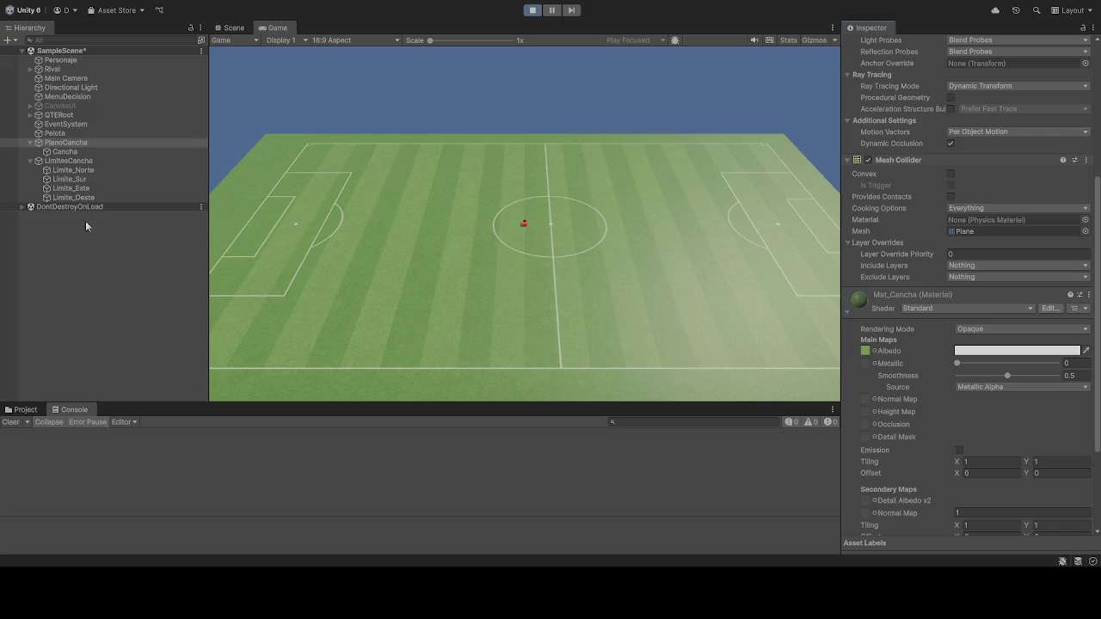
Step: Create an empty child under Cancha and name it LineasBlancas
{"action": "left_click", "coordinate": [66, 152]}
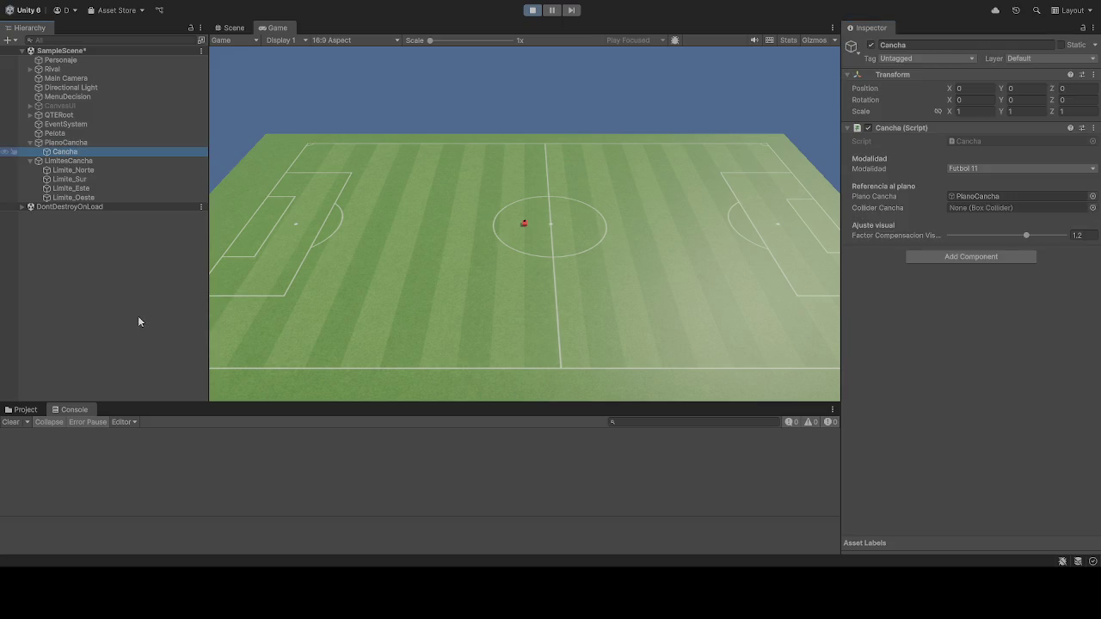
{"action": "key", "text": "alt+shift+n"}
{"action": "left_click", "coordinate": [208, 284]}
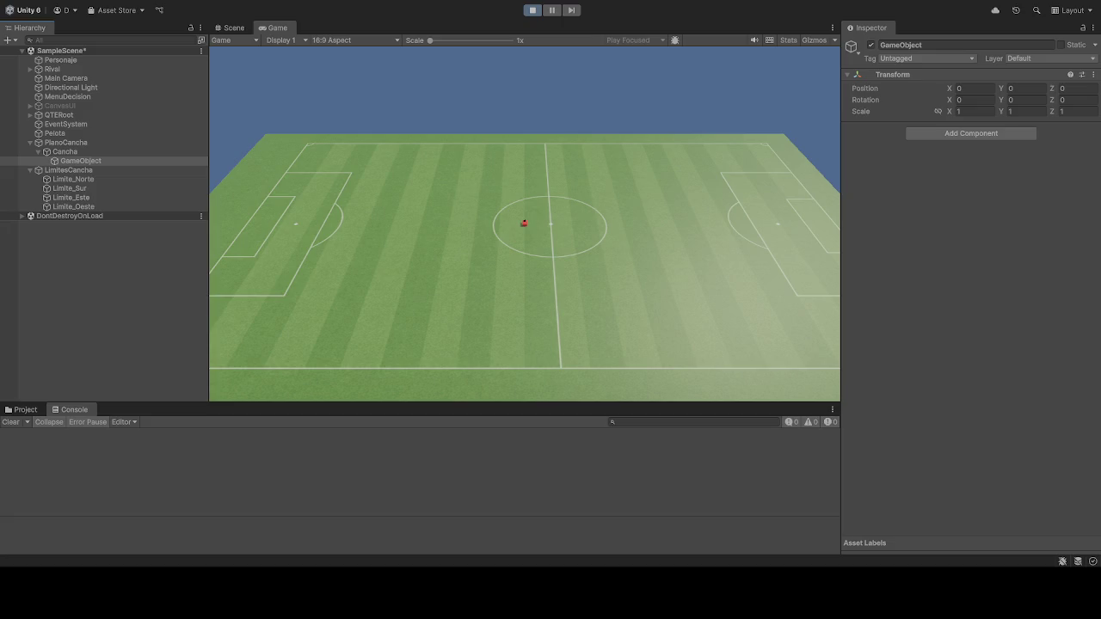
{"action": "left_click", "coordinate": [82, 162]}
{"action": "type", "text": "LineasBlancas"}
{"action": "key", "text": "Return"}
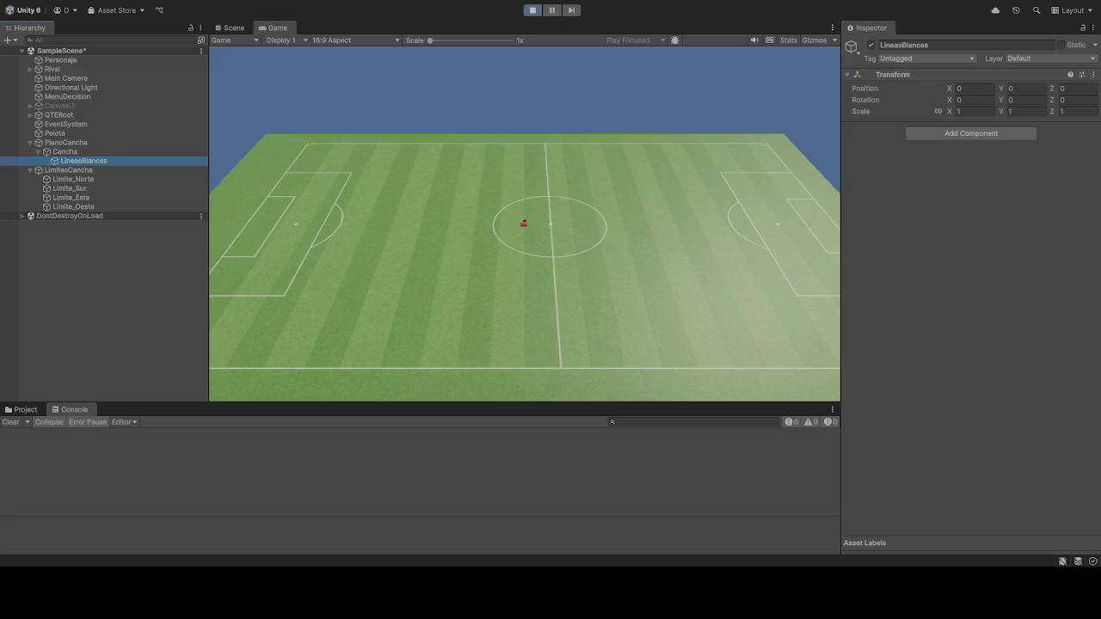
Step: Set LineasBlancas Position Z and X to 0.01, then stop the game
{"action": "key", "text": "Up"}
{"action": "left_click", "coordinate": [87, 162]}
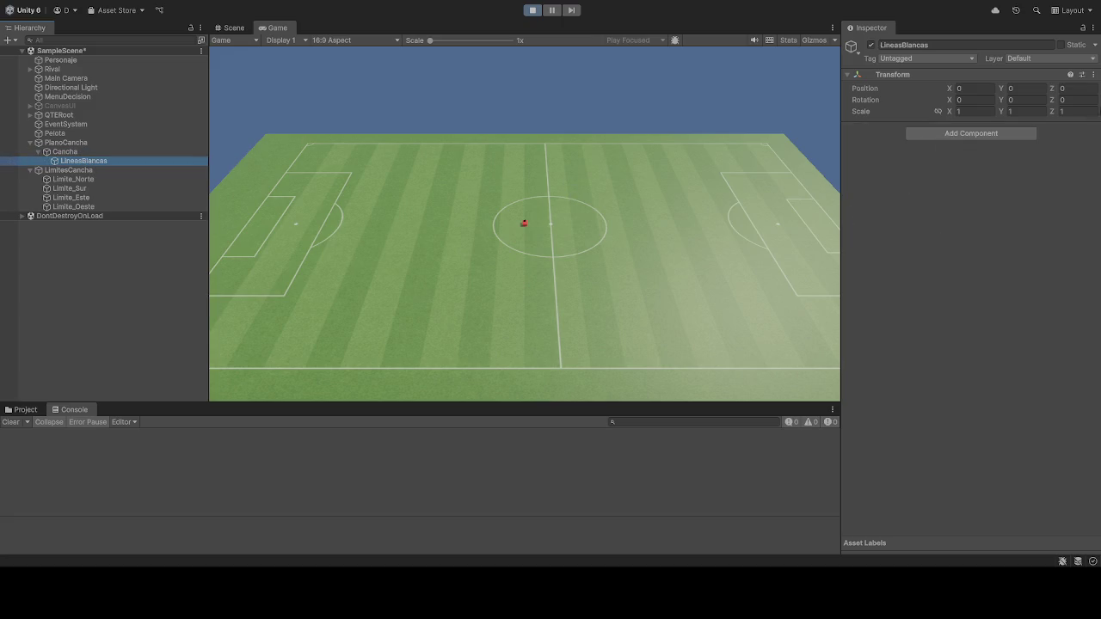
{"action": "left_click", "coordinate": [1075, 89]}
{"action": "type", "text": "90"}
{"action": "type", "text": ".0"}
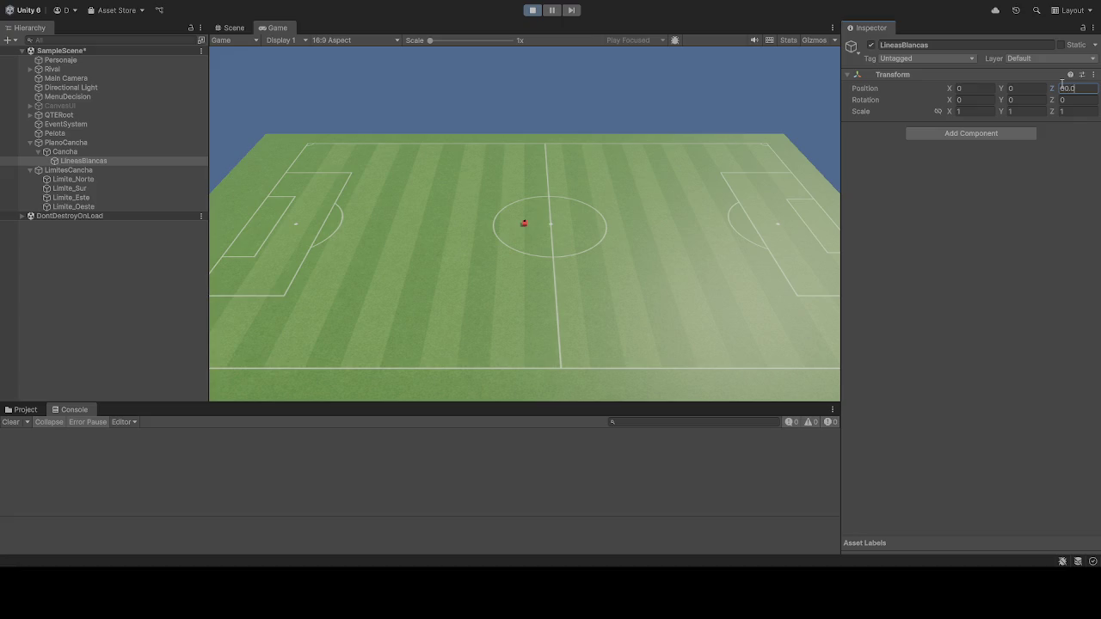
{"action": "type", "text": "1"}
{"action": "key", "text": "Return"}
{"action": "left_click", "coordinate": [973, 88]}
{"action": "type", "text": "0.01"}
{"action": "key", "text": "Return"}
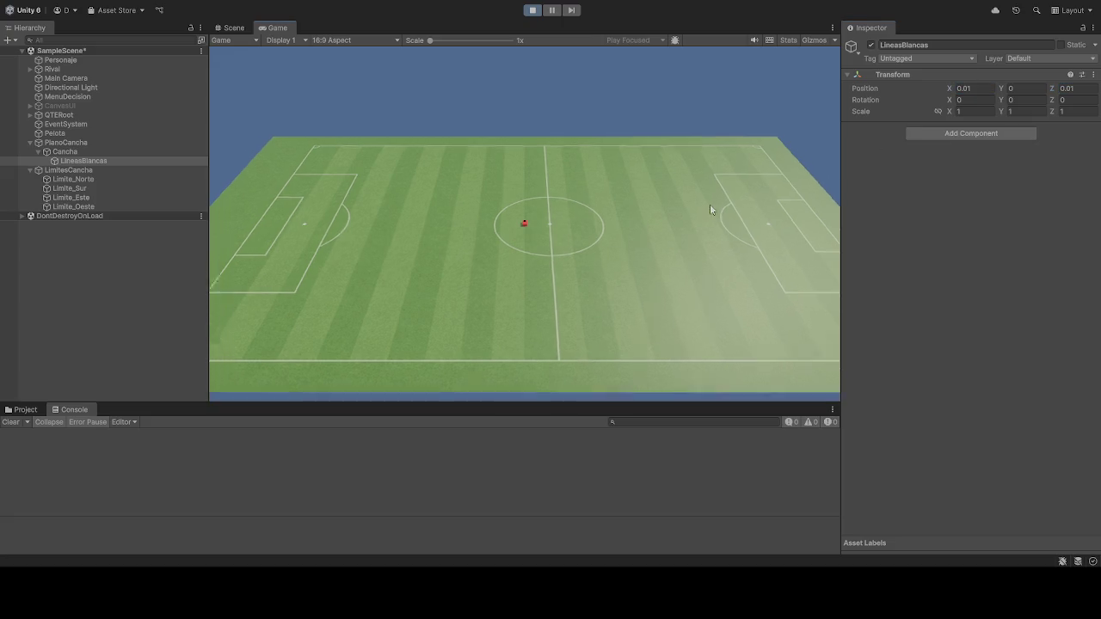
{"action": "left_click", "coordinate": [532, 10]}
Step: Create an empty child of Cancha named LineasBlancas in edit mode
{"action": "left_click", "coordinate": [65, 152]}
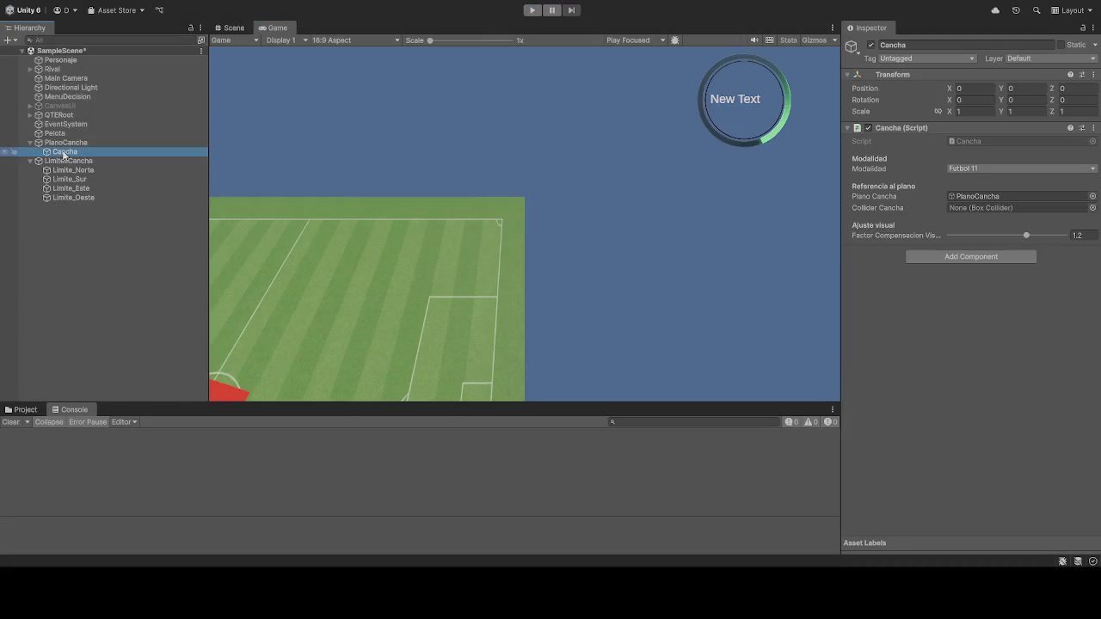
{"action": "key", "text": "alt+shift+n"}
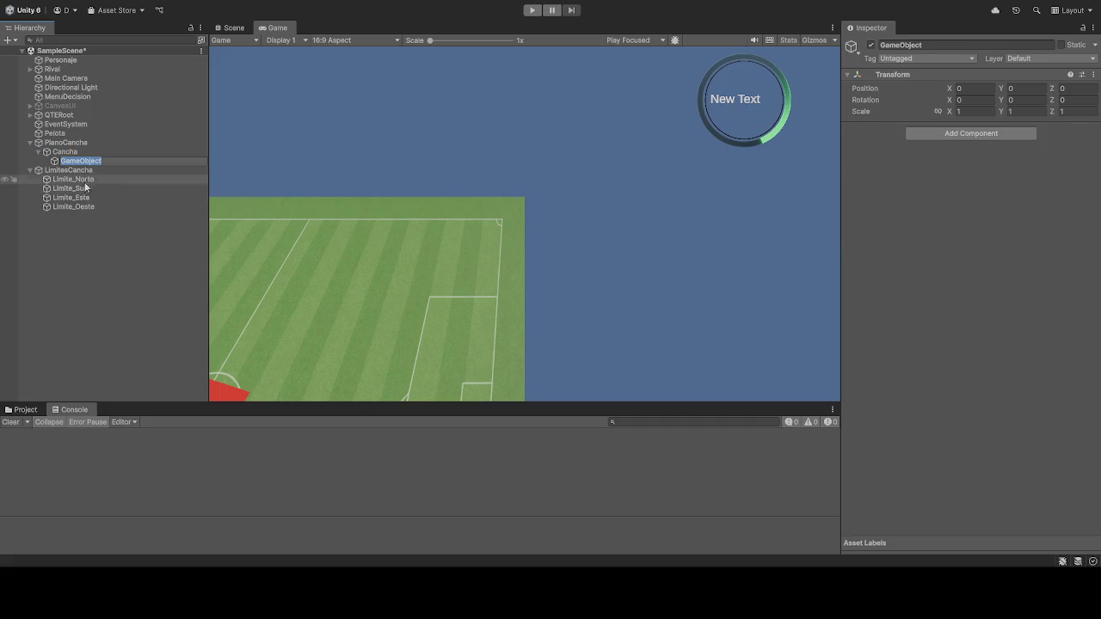
{"action": "type", "text": "LineasBlancas"}
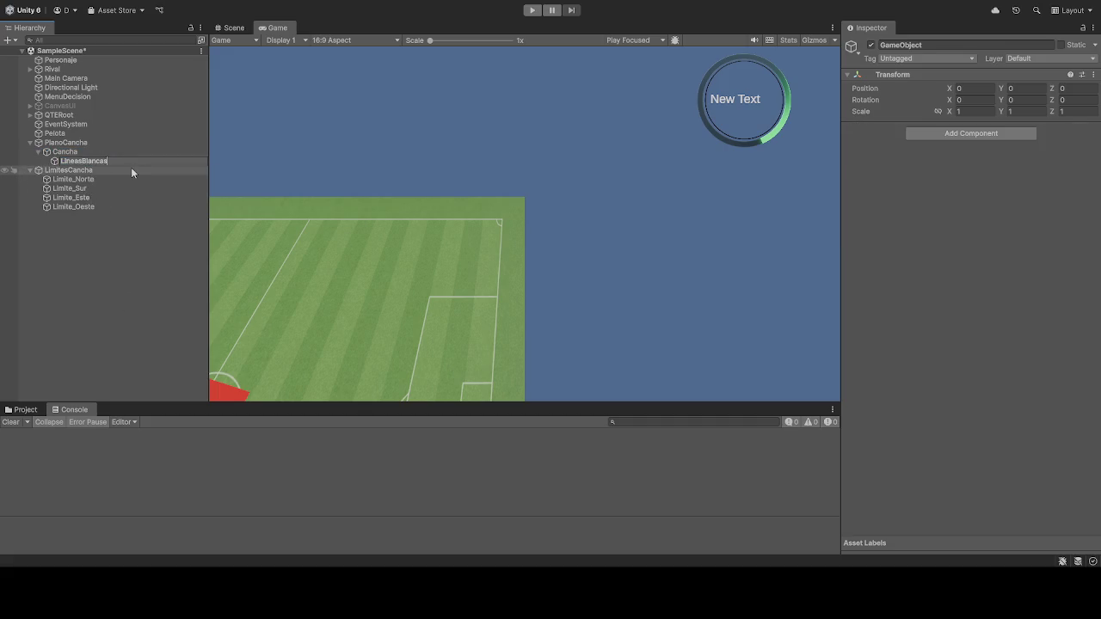
{"action": "key", "text": "Return"}
Step: Set LineasBlancas Transform Position X to 0.01 and Z to 0.01
{"action": "left_click", "coordinate": [976, 89]}
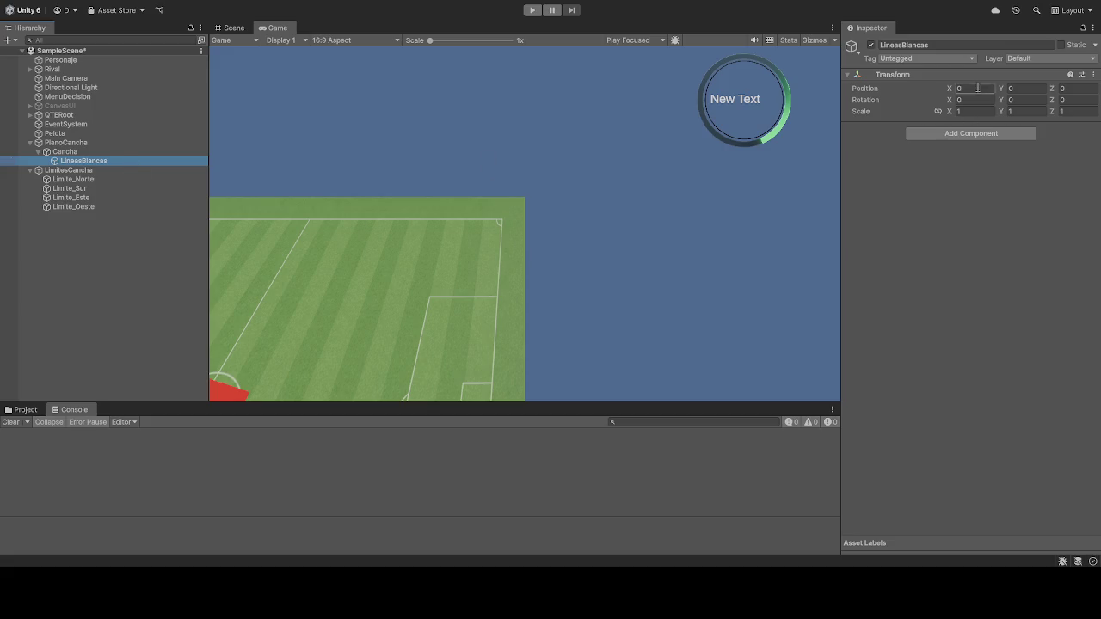
{"action": "type", "text": "0.00"}
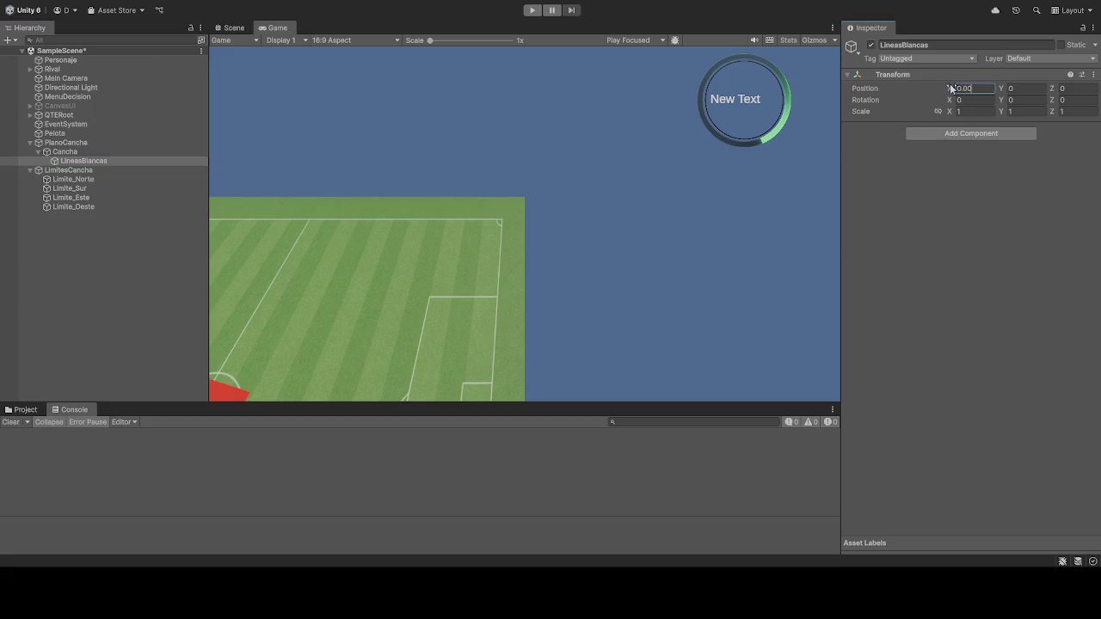
{"action": "key", "text": "BackSpace"}
{"action": "type", "text": "1"}
{"action": "left_click", "coordinate": [1073, 89]}
{"action": "type", "text": "0.01"}
{"action": "left_click", "coordinate": [621, 270]}
{"action": "left_click", "coordinate": [22, 410]}
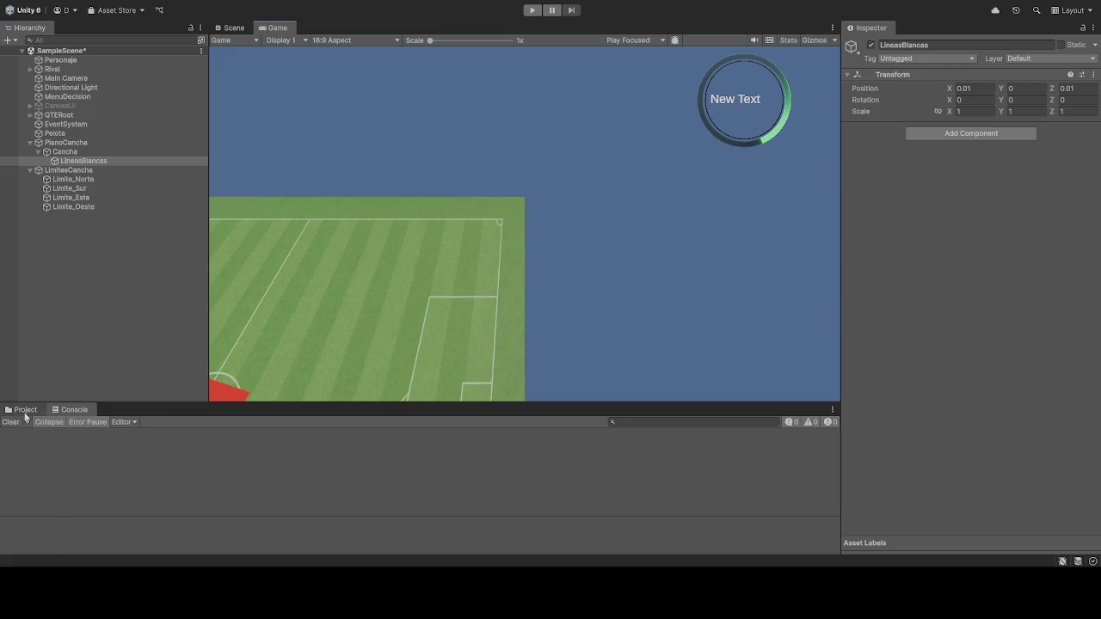
Step: View the grass, MaterialBlanco and Mat_PuntoCentral materials, ending on Mat_Arco
{"action": "left_click", "coordinate": [336, 527]}
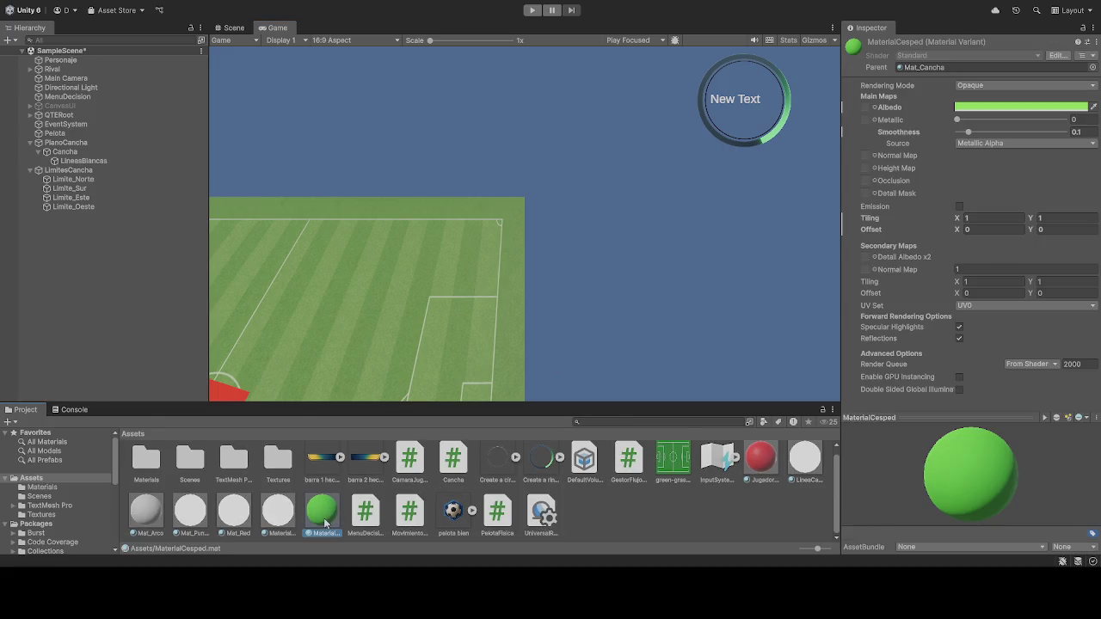
{"action": "left_click", "coordinate": [266, 516]}
{"action": "left_click", "coordinate": [195, 515]}
{"action": "left_click", "coordinate": [144, 520]}
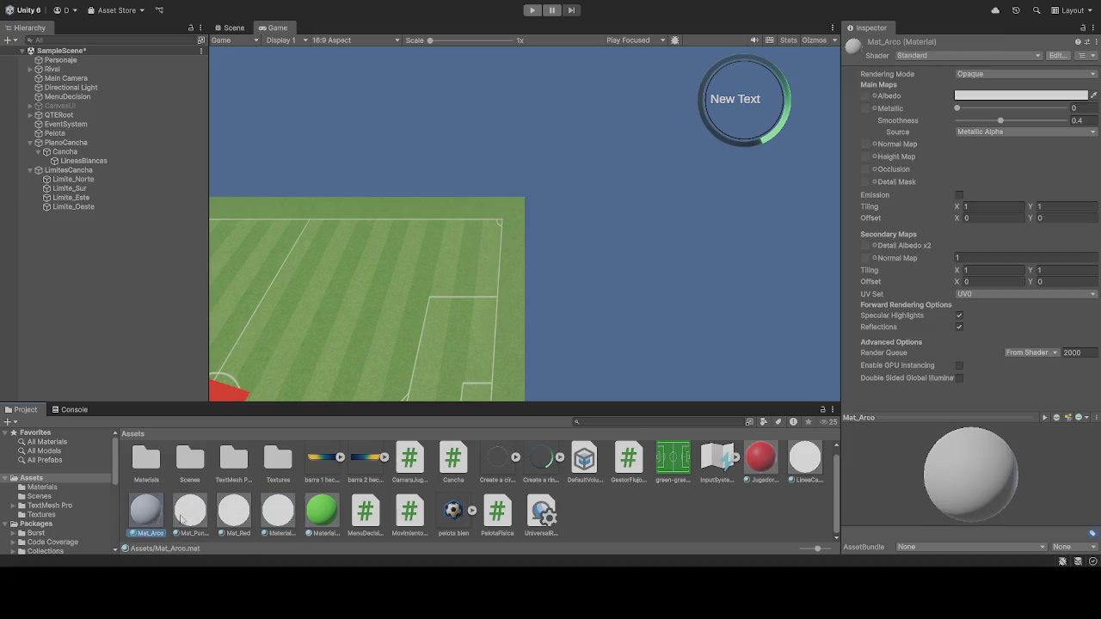